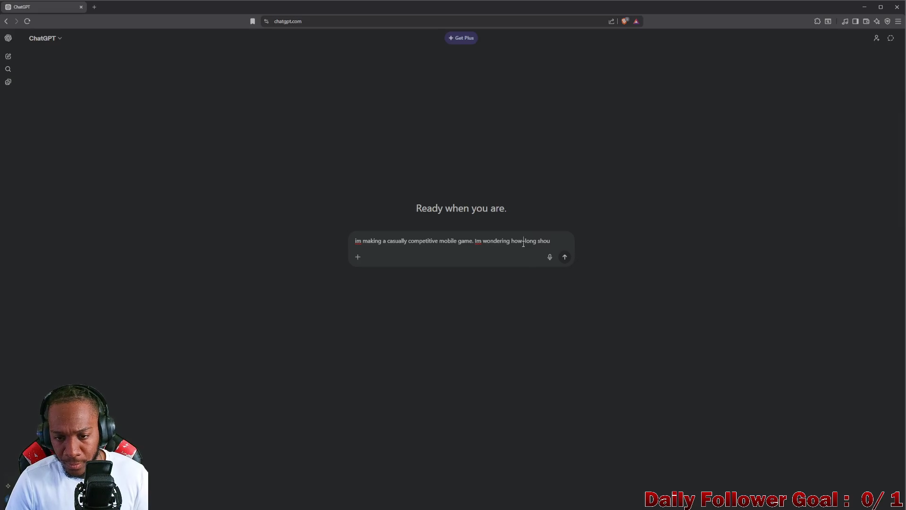
# Complete the question asking how long matches should last and whether there's science behind it, then send it.
pyautogui.click(512, 241)
pyautogui.write('about how ')
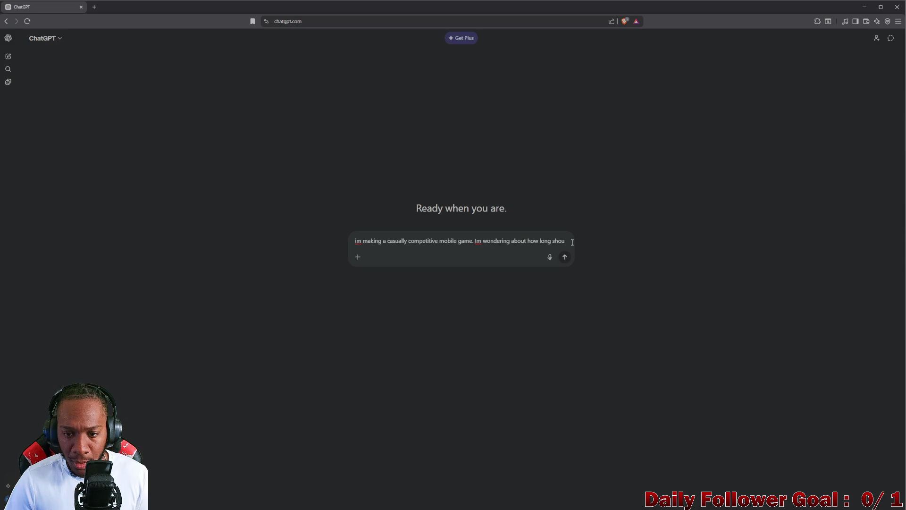
pyautogui.write('long should the matc')
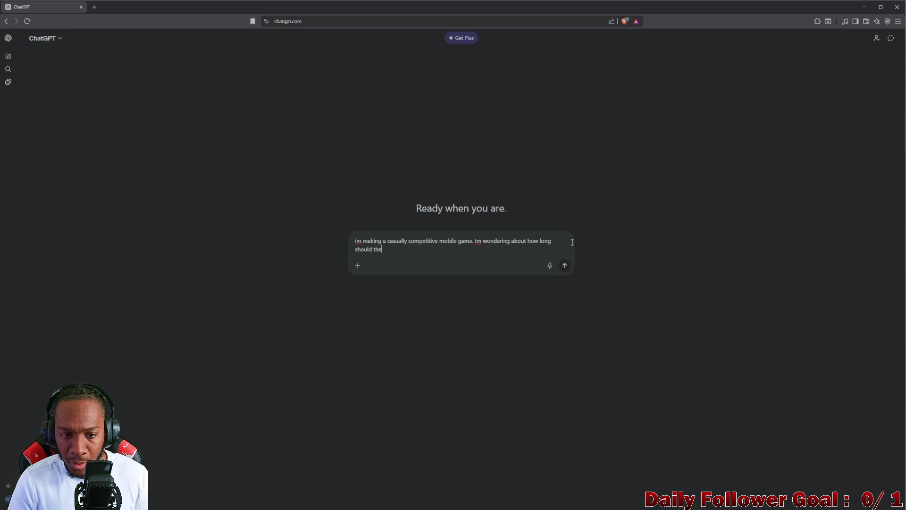
pyautogui.write('hes last')
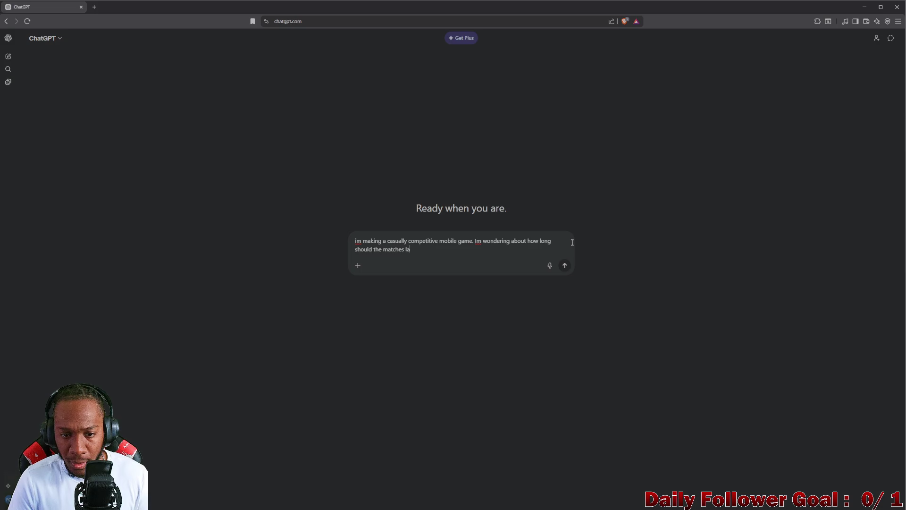
pyautogui.write('? is ')
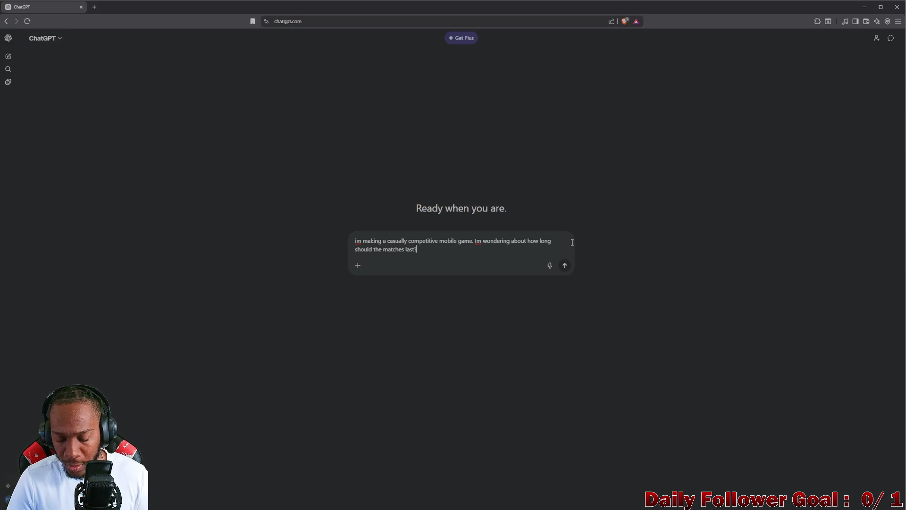
pyautogui.write('there any s')
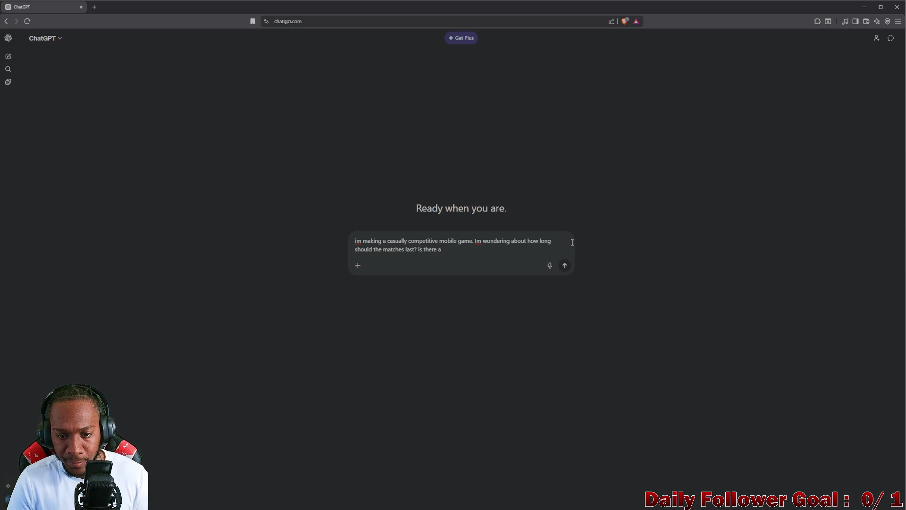
pyautogui.write('cience ')
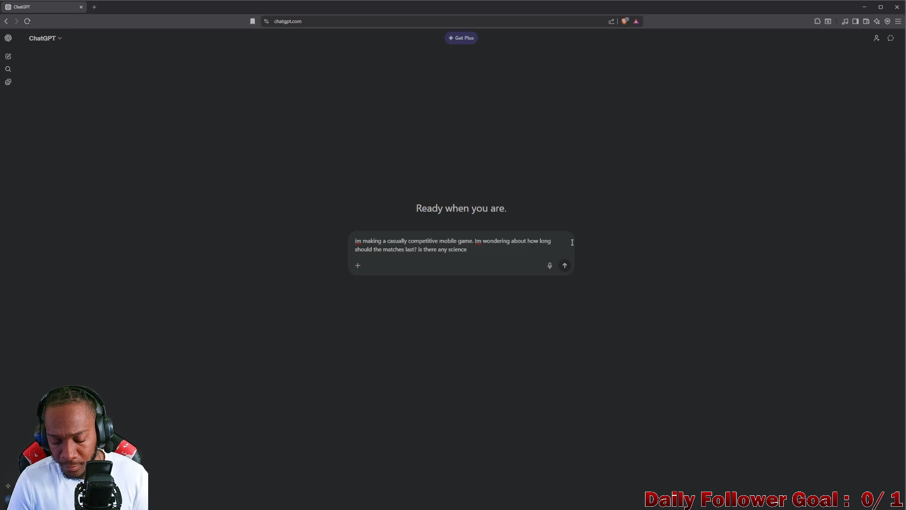
pyautogui.write('to this?')
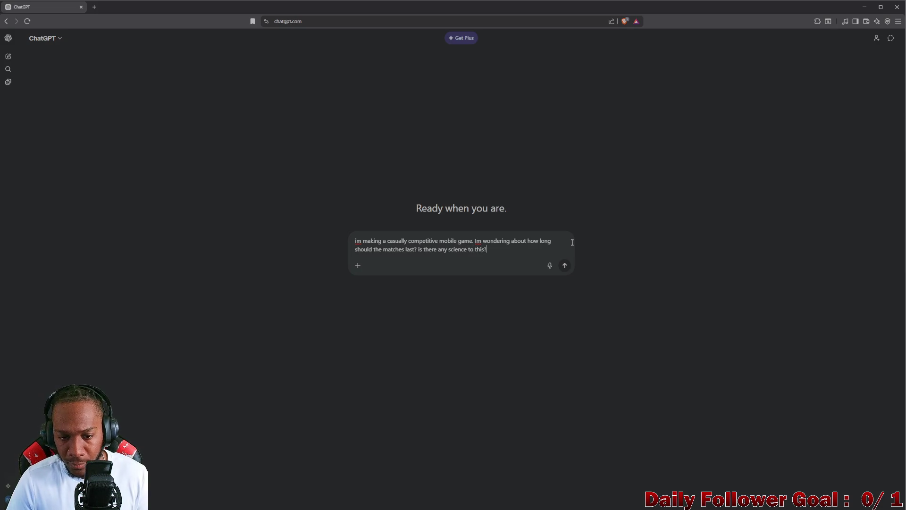
pyautogui.press('Return')
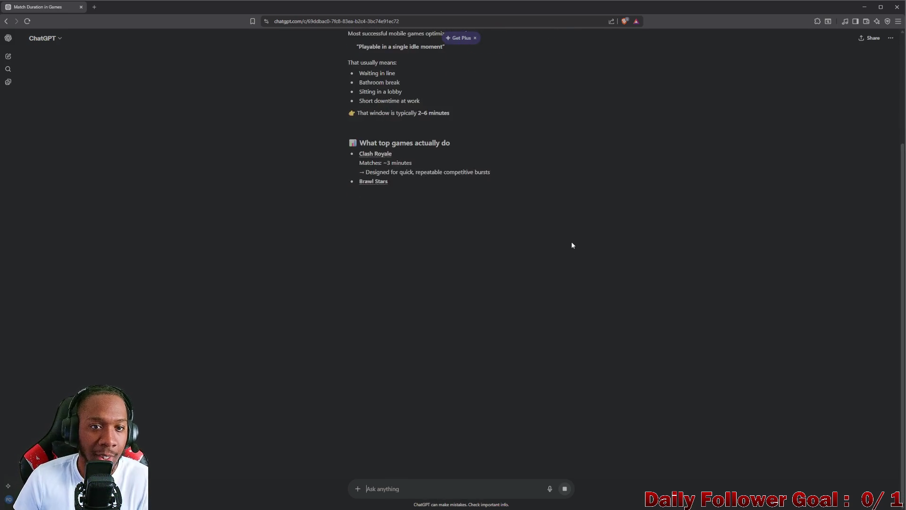
# Read the reply's 2–6 minute guideline, the top-game examples like Clash Royale, and the hardcore-match note.
pyautogui.scroll(2, 469, 143)
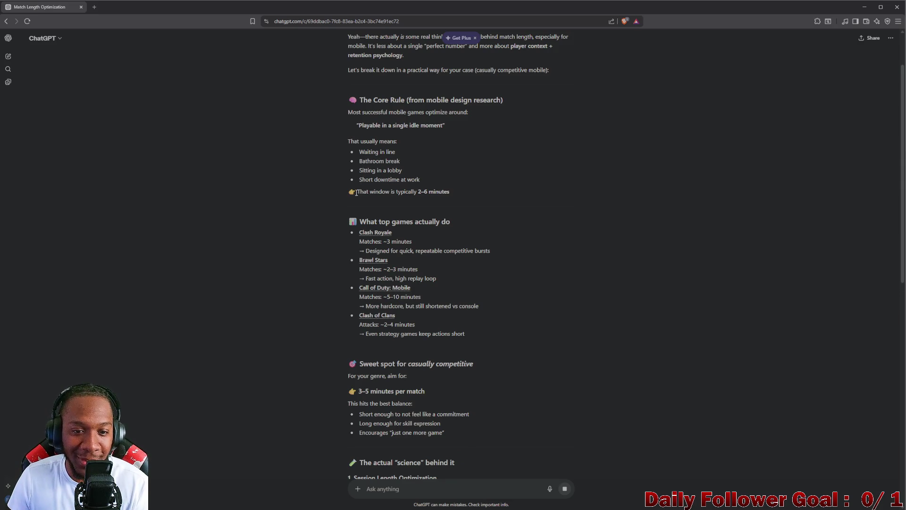
pyautogui.moveTo(357, 192); pyautogui.dragTo(440, 200)
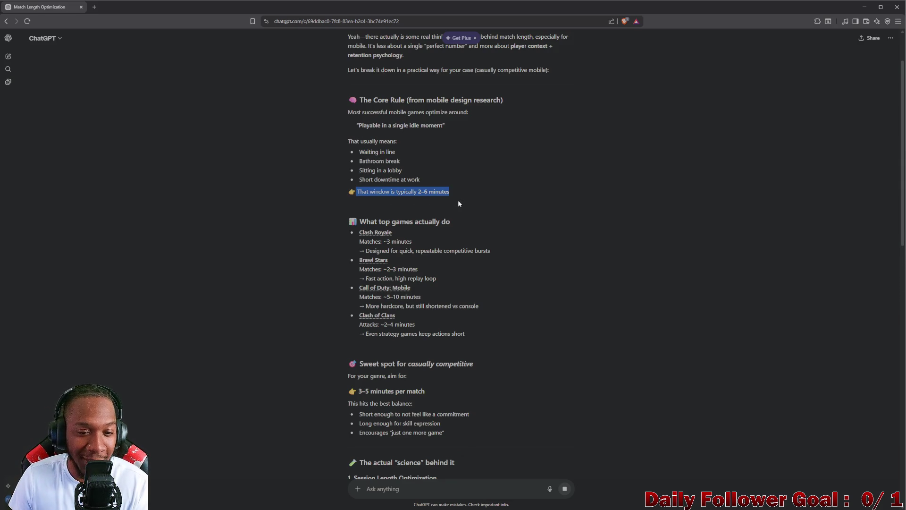
pyautogui.moveTo(367, 221); pyautogui.dragTo(455, 223)
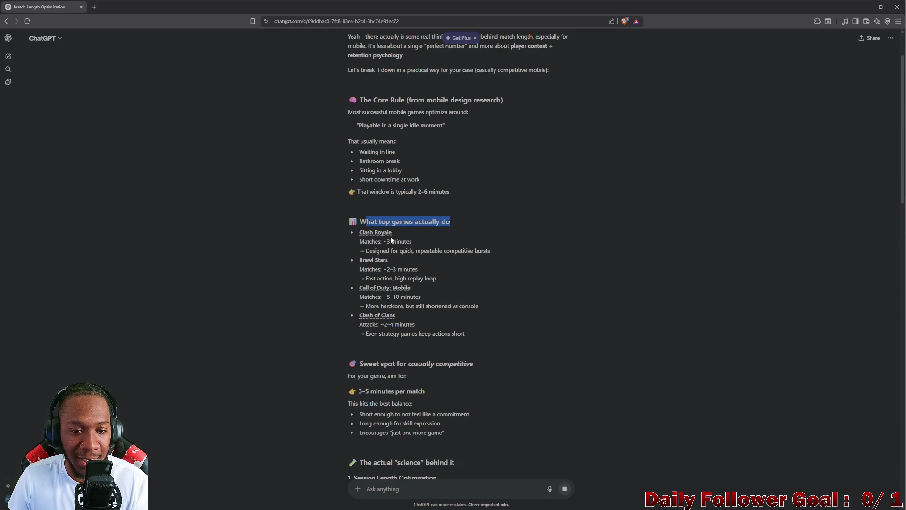
pyautogui.moveTo(359, 232)
pyautogui.mouseDown()
pyautogui.moveTo(396, 242)
pyautogui.moveTo(378, 247)
pyautogui.moveTo(482, 252)
pyautogui.moveTo(488, 265)
pyautogui.mouseUp()
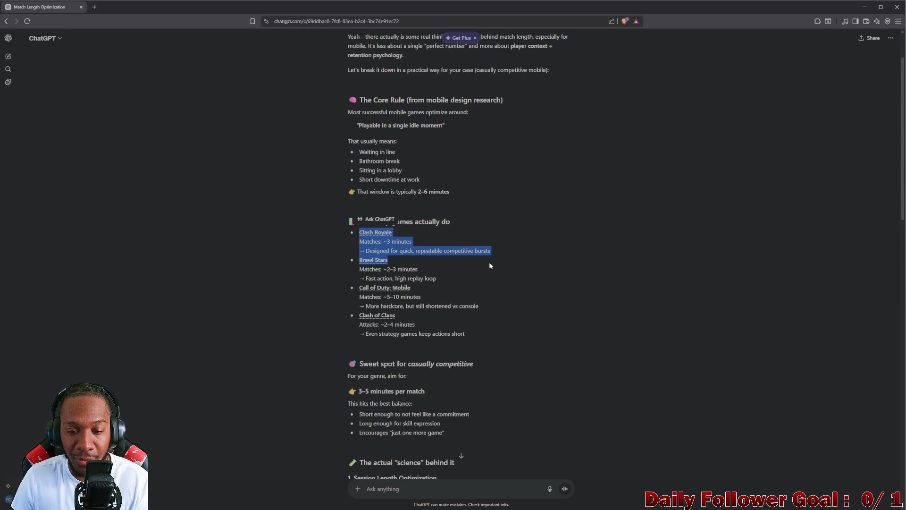
pyautogui.click(519, 244)
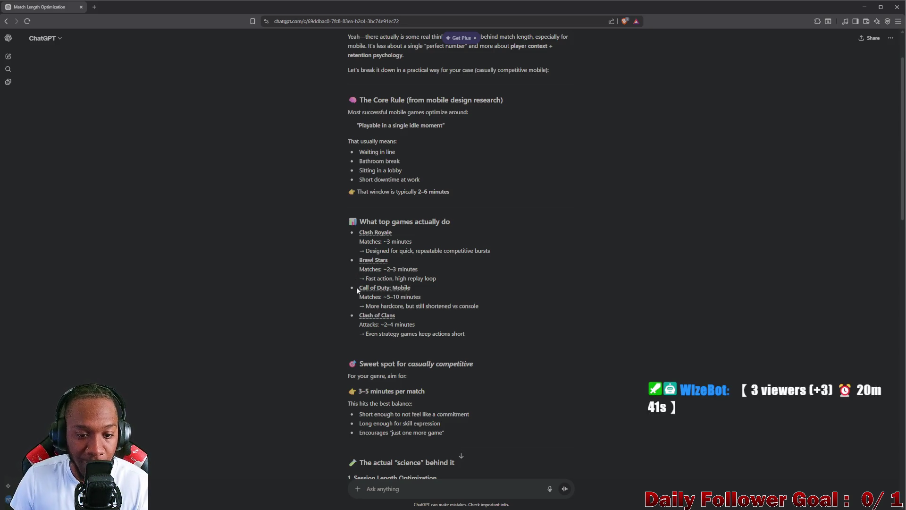
pyautogui.moveTo(375, 306); pyautogui.dragTo(489, 311)
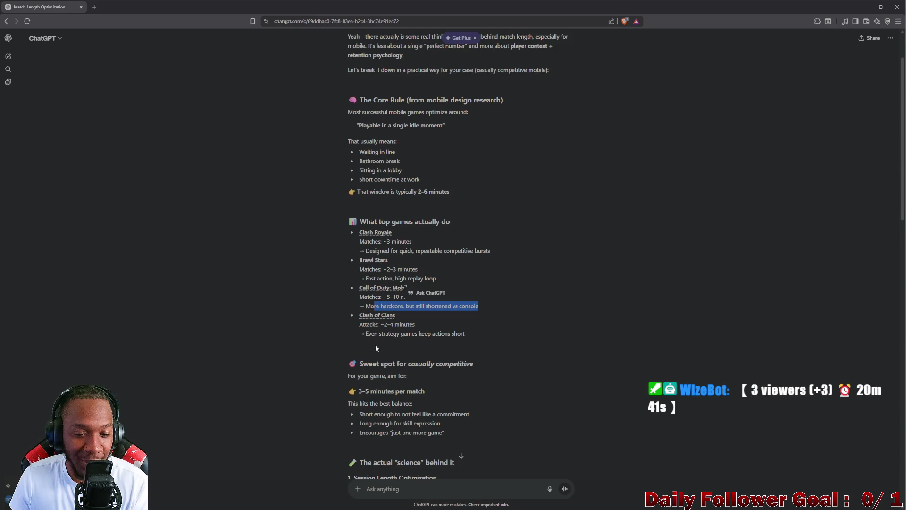
# Review the 3–5 minute sweet spot and mobile session-length notes, then minimize the browser.
pyautogui.moveTo(361, 366)
pyautogui.mouseDown()
pyautogui.moveTo(426, 372)
pyautogui.moveTo(427, 389)
pyautogui.moveTo(443, 395)
pyautogui.mouseUp()
pyautogui.scroll(-2, 420, 390)
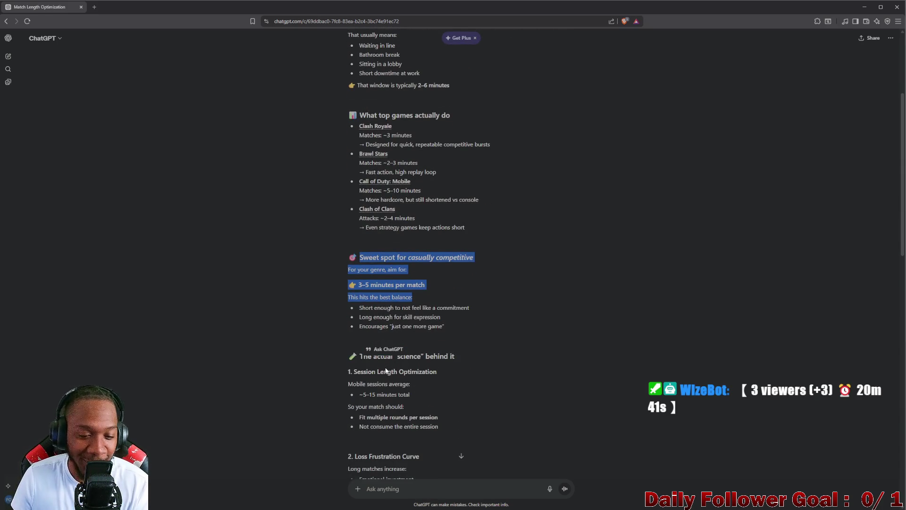
pyautogui.scroll(-1, 326, 328)
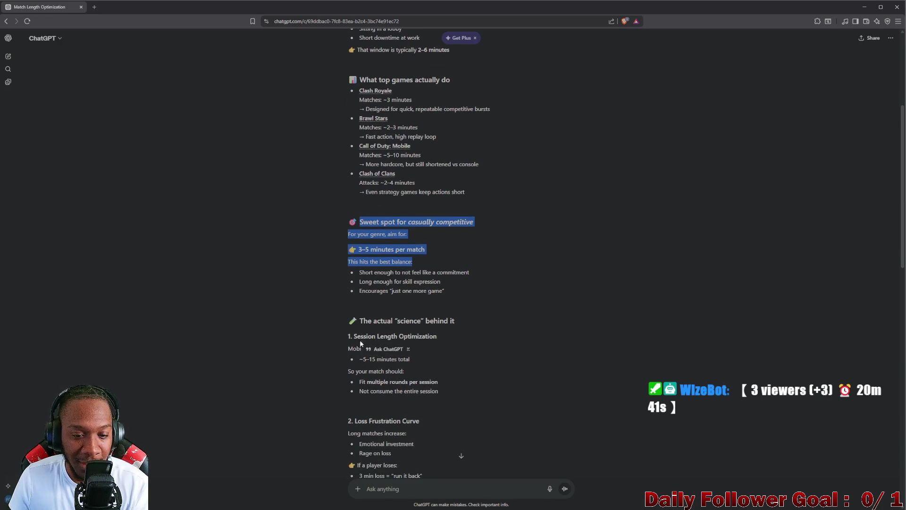
pyautogui.click(342, 362)
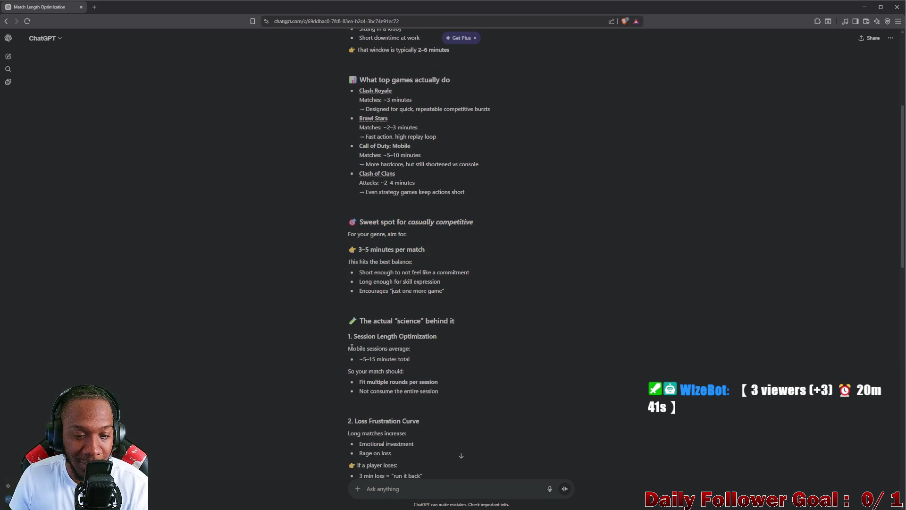
pyautogui.moveTo(348, 348)
pyautogui.mouseDown()
pyautogui.moveTo(407, 355)
pyautogui.moveTo(386, 362)
pyautogui.moveTo(413, 369)
pyautogui.moveTo(396, 392)
pyautogui.moveTo(368, 383)
pyautogui.moveTo(431, 383)
pyautogui.moveTo(403, 397)
pyautogui.moveTo(444, 392)
pyautogui.mouseUp()
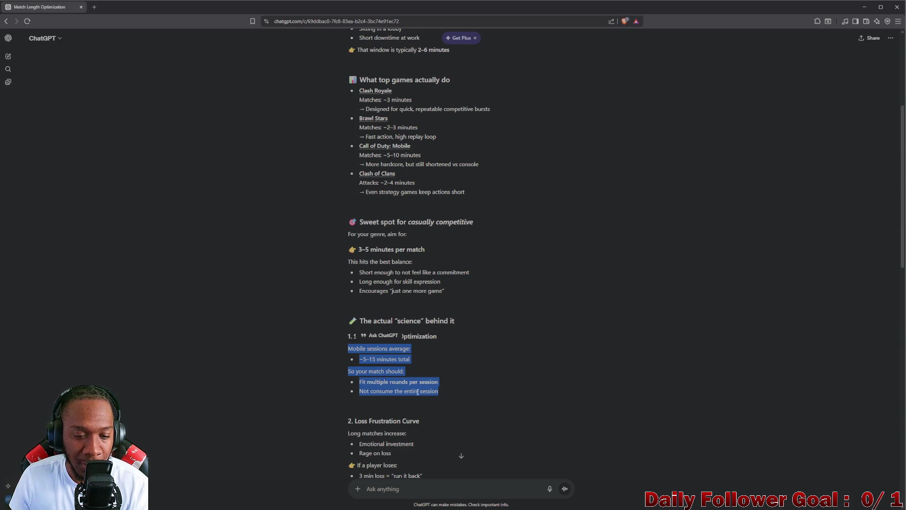
pyautogui.scroll(-2, 404, 381)
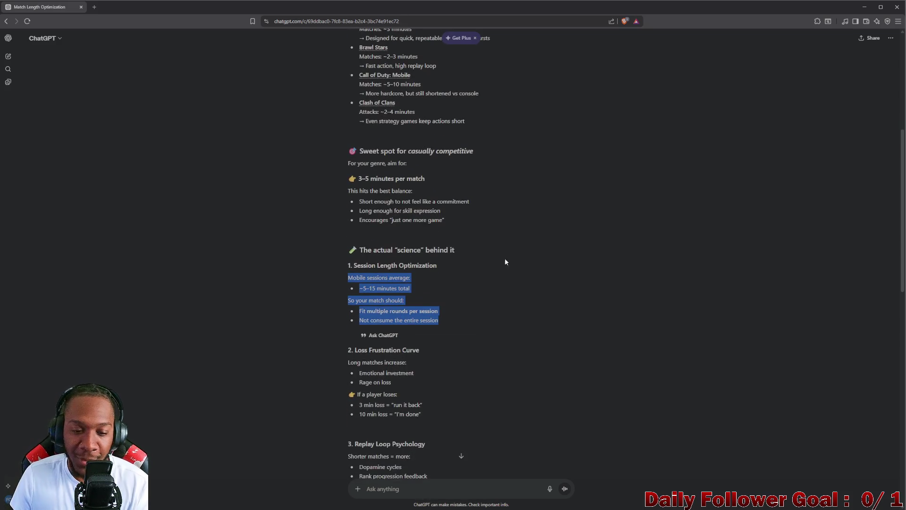
pyautogui.scroll(3, 502, 263)
pyautogui.click(864, 6)
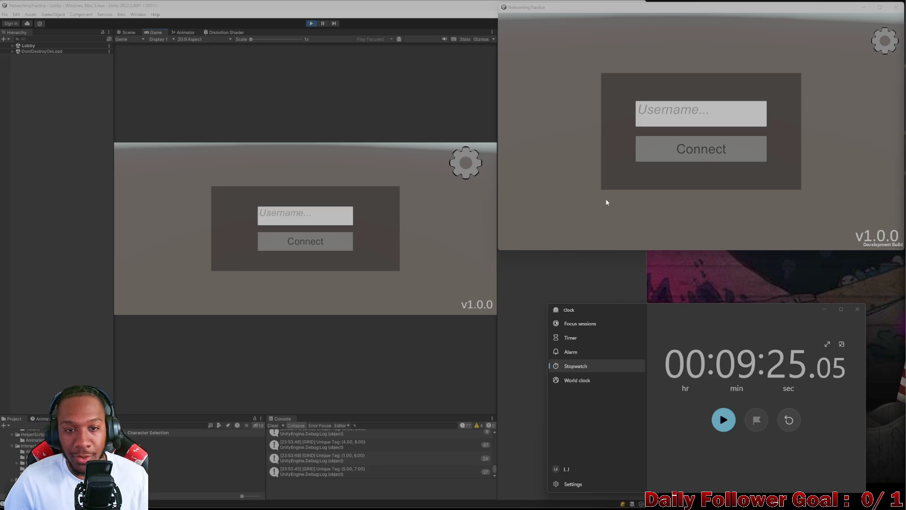
# Stop Unity's play mode and close the standalone game client and the stopwatch.
pyautogui.click(311, 23)
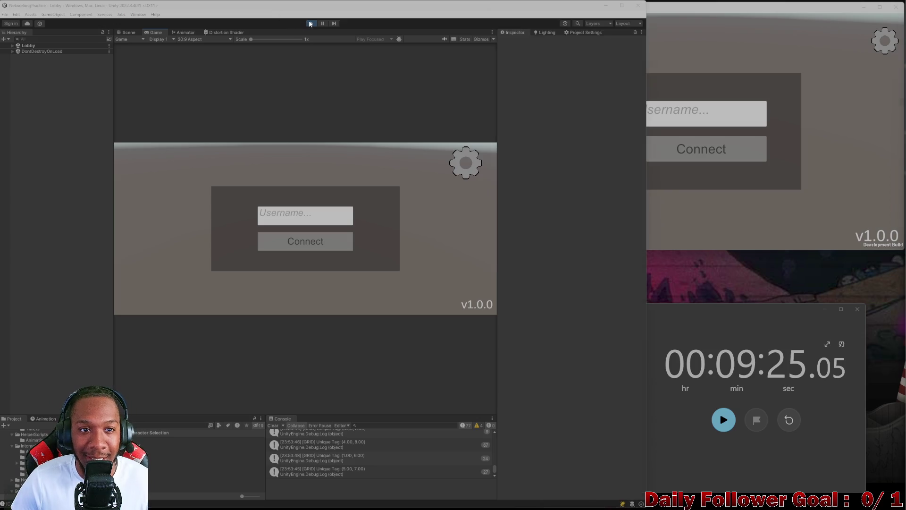
pyautogui.click(884, 11)
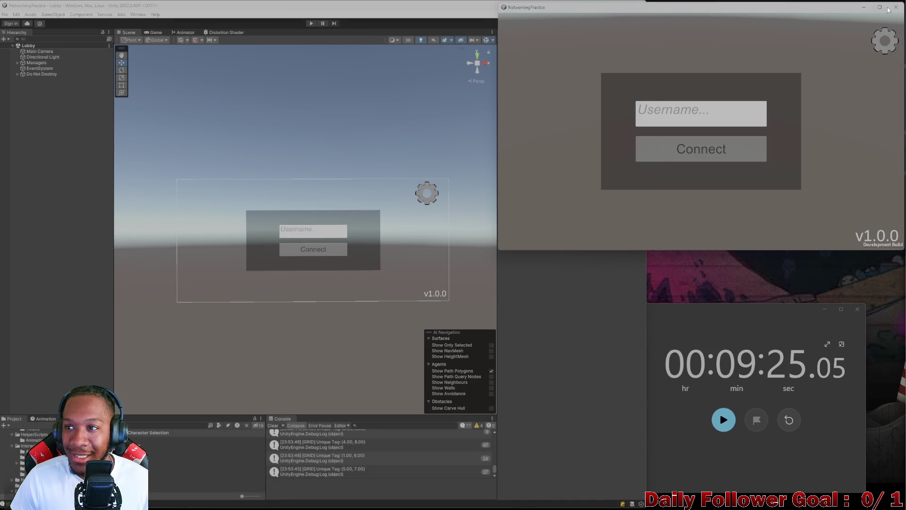
pyautogui.click(896, 7)
pyautogui.click(857, 309)
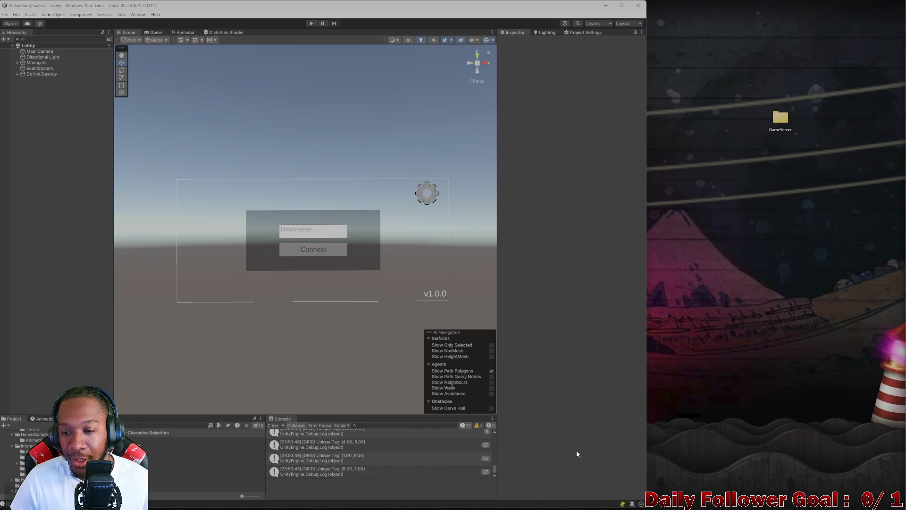
# Bring the NetworkingPractice project forward in Visual Studio.
pyautogui.moveTo(585, 501)
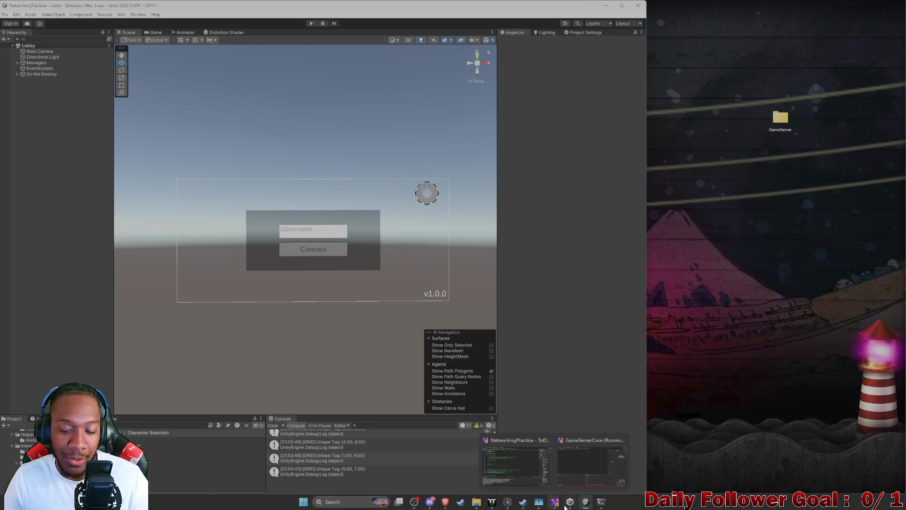
pyautogui.moveTo(554, 501)
pyautogui.click(542, 487)
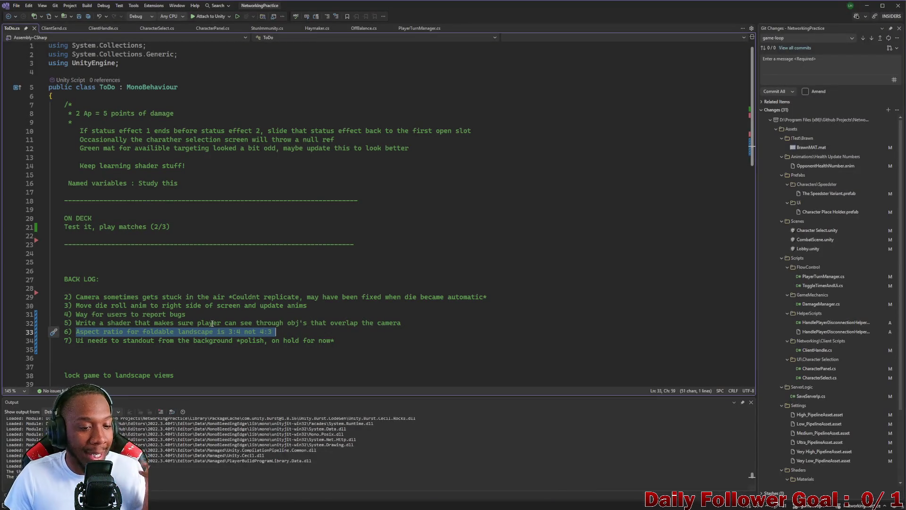
# Insert an empty line above the backlog items in ToDo.cs.
pyautogui.click(99, 289)
pyautogui.press('Return')
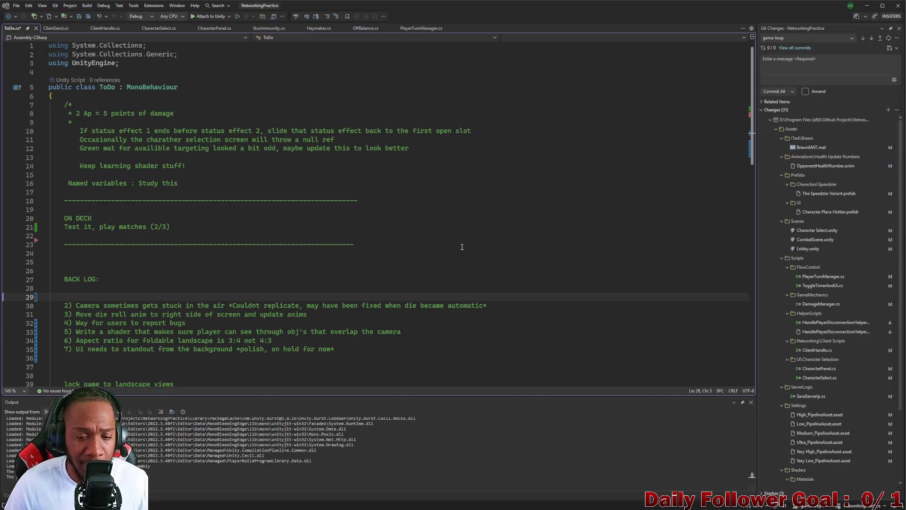
# Put the cursor at the end of the camera backlog item, then minimize Visual Studio back to Unity.
pyautogui.click(509, 313)
pyautogui.click(501, 307)
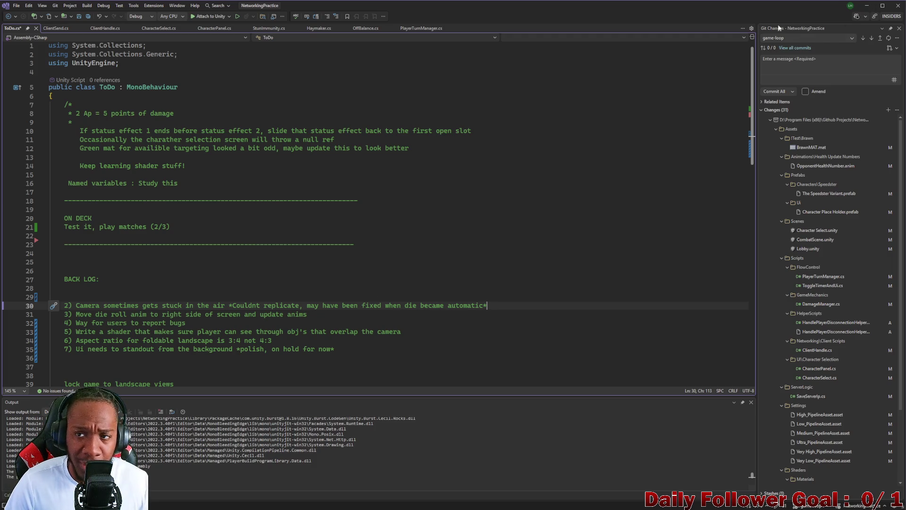
pyautogui.click(867, 6)
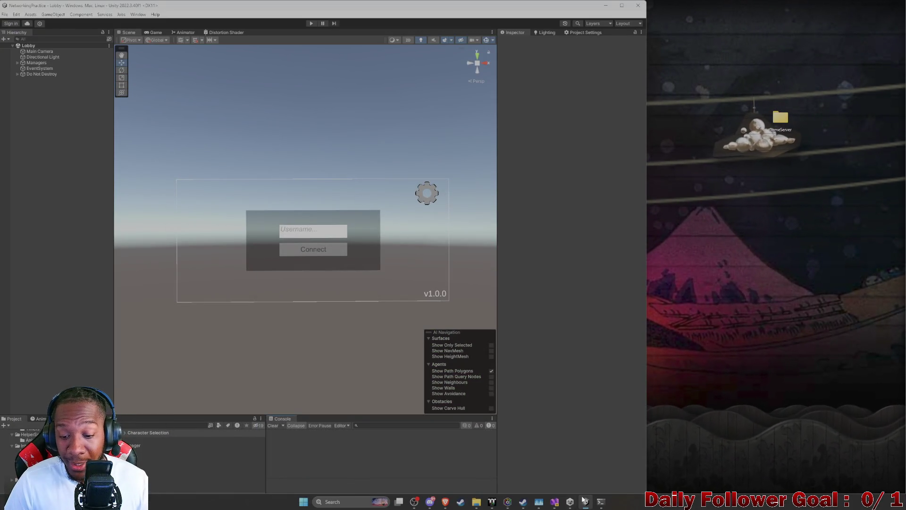
# Check the running GameServerCore debug window, minimize it, and bring up the NetworkingPractice ToDo.cs window.
pyautogui.moveTo(554, 502)
pyautogui.click(575, 483)
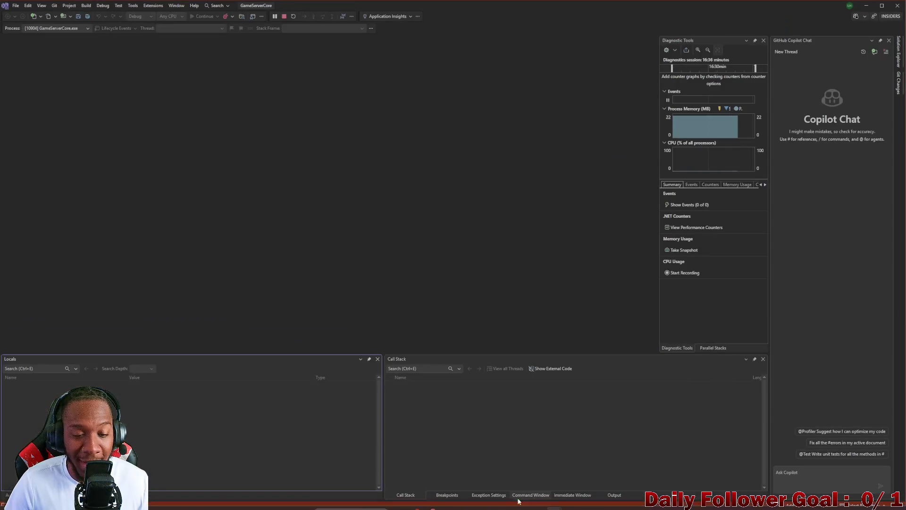
pyautogui.click(867, 5)
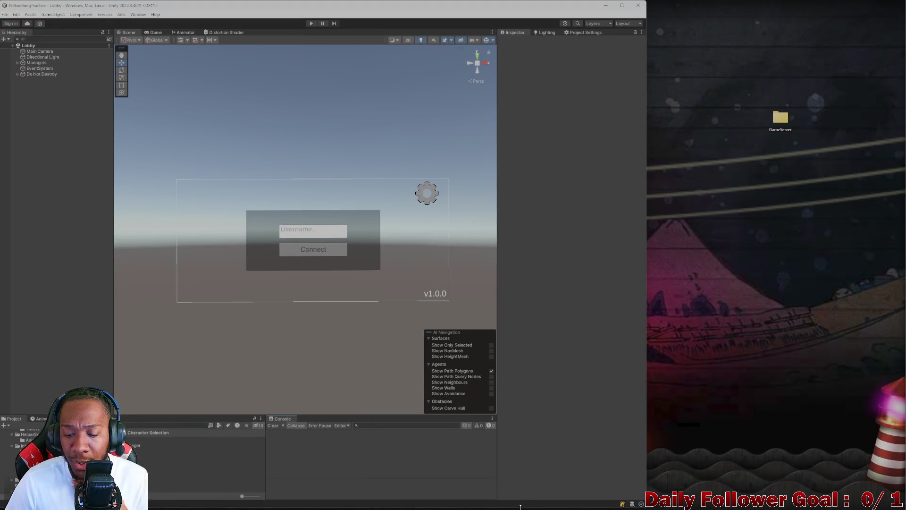
pyautogui.moveTo(555, 501)
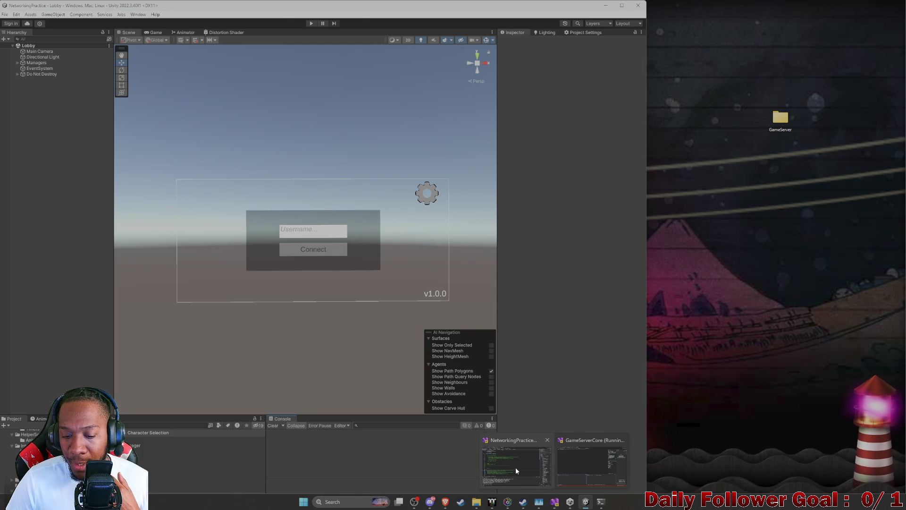
pyautogui.click(516, 467)
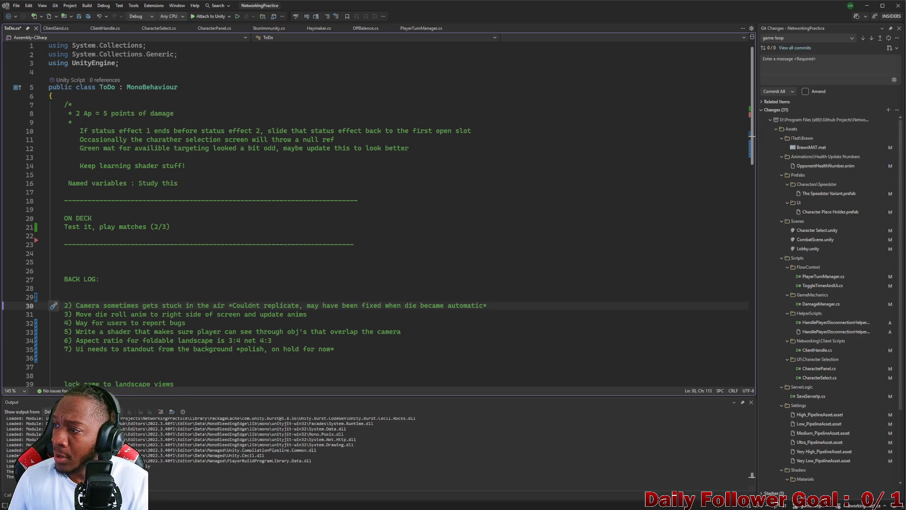
pyautogui.scroll(-2, 127, 301)
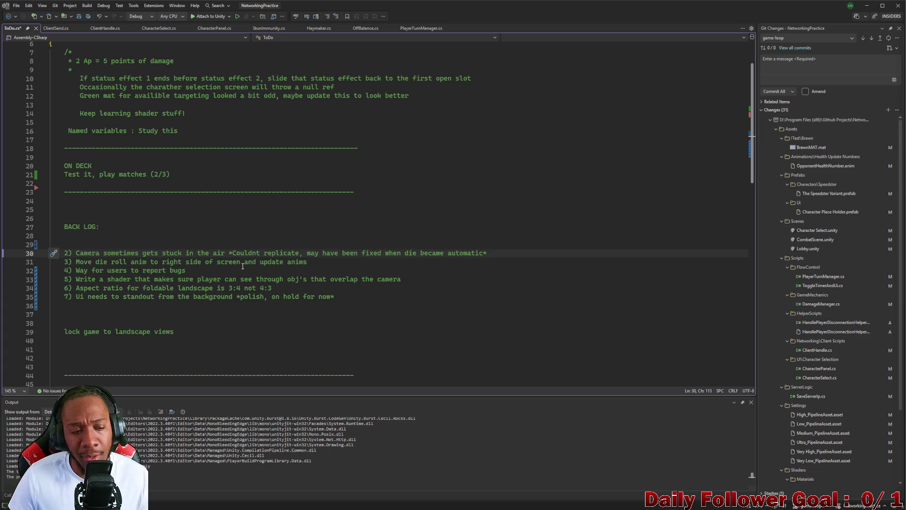
# Drag-select backlog items 2 through 7 on lines 30–35 of ToDo.cs.
pyautogui.moveTo(339, 297)
pyautogui.mouseDown()
pyautogui.moveTo(29, 227)
pyautogui.moveTo(22, 255)
pyautogui.mouseUp()
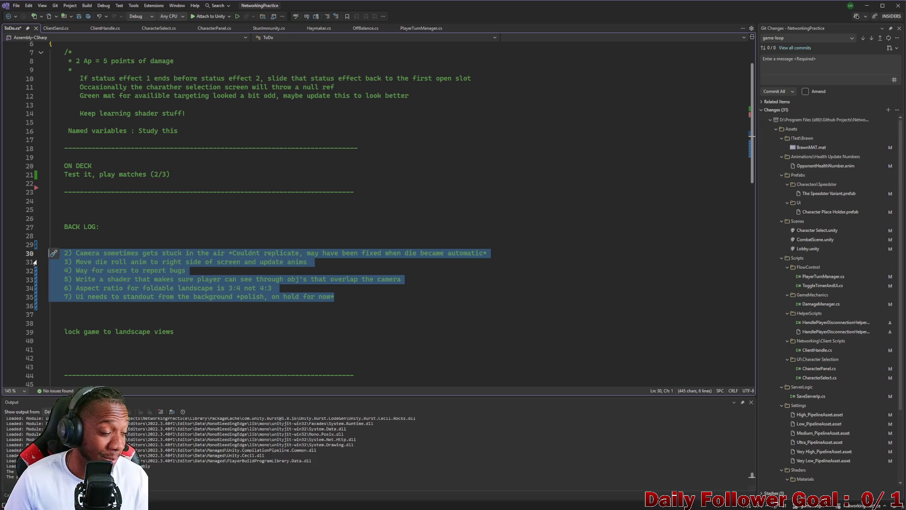
# Add and save backlog item 8: time out players with over 4 or 3 griefing-linked disconnections.
pyautogui.click(352, 301)
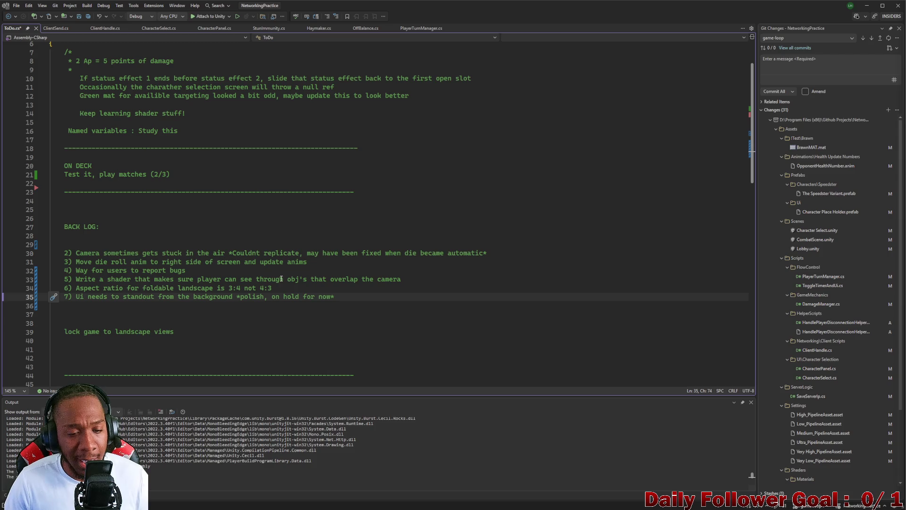
pyautogui.press('Return')
pyautogui.write('8)')
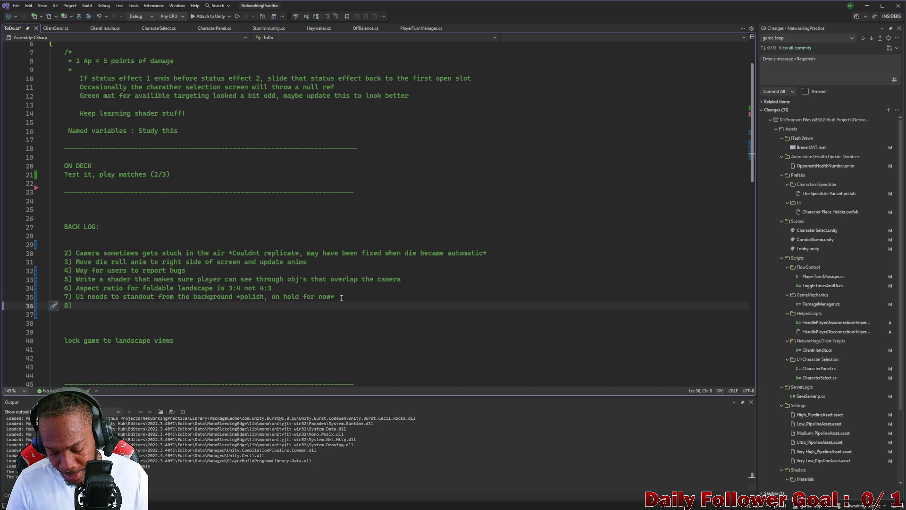
pyautogui.write('Keep track od')
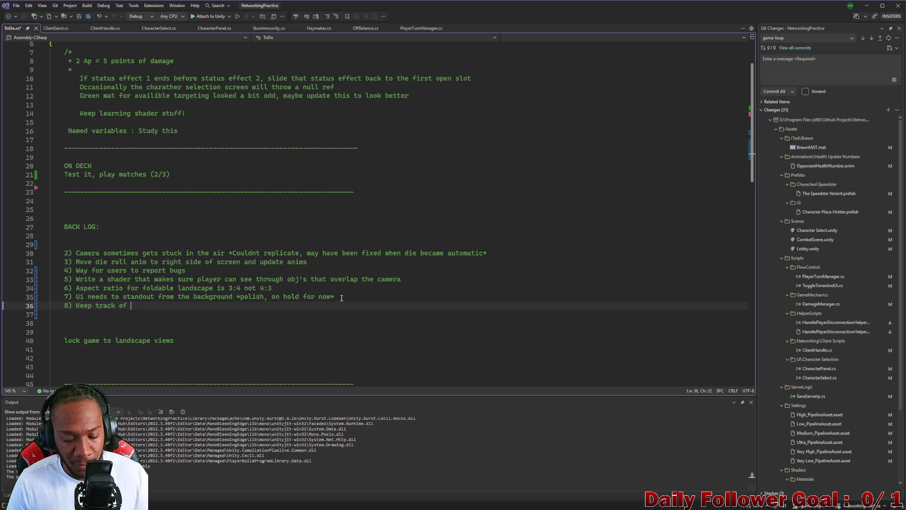
pyautogui.write('disconnex')
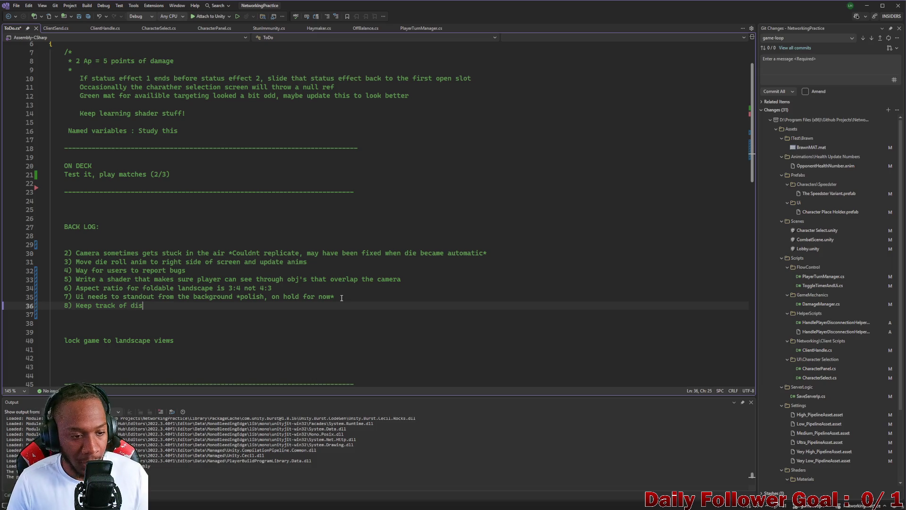
pyautogui.write('tions that are likely linked to griefing, I')
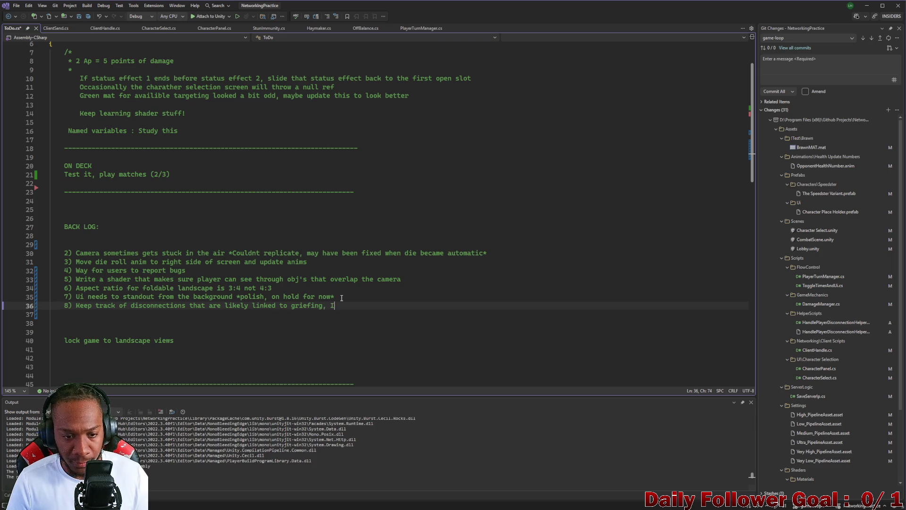
pyautogui.write('f')
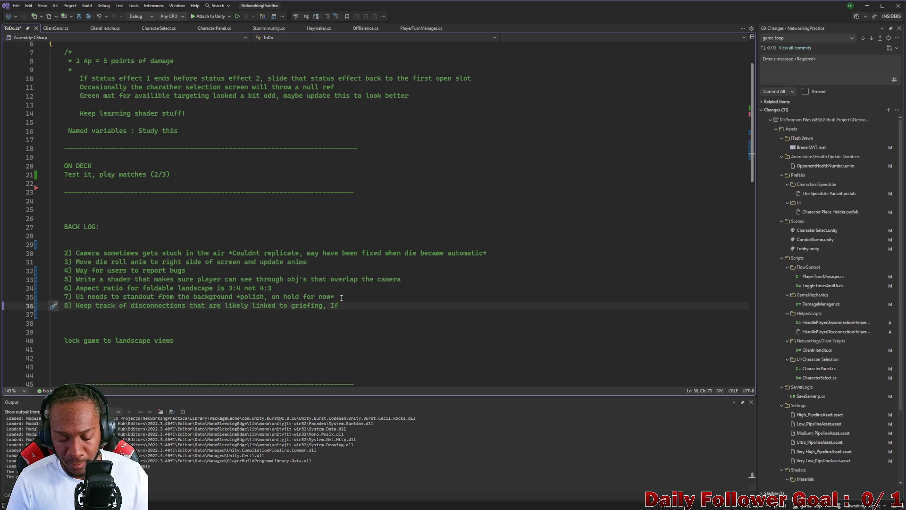
pyautogui.write(' > ')
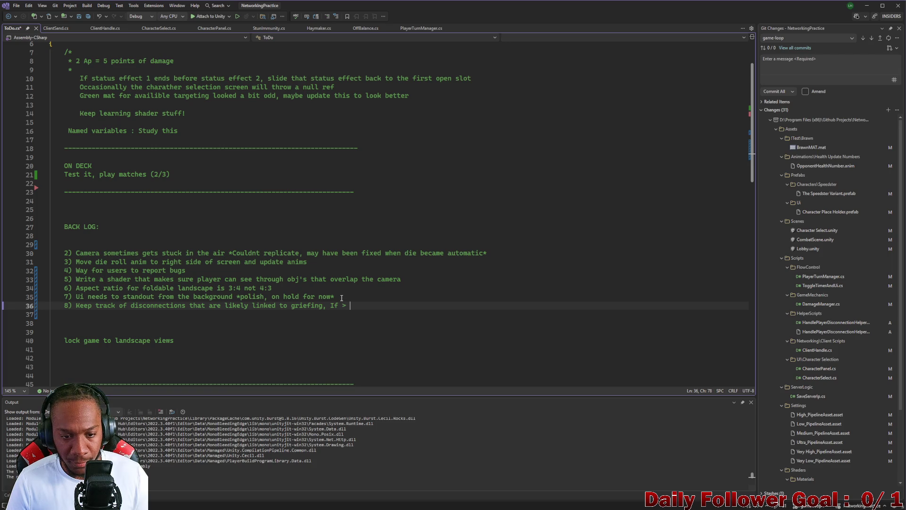
pyautogui.write('4')
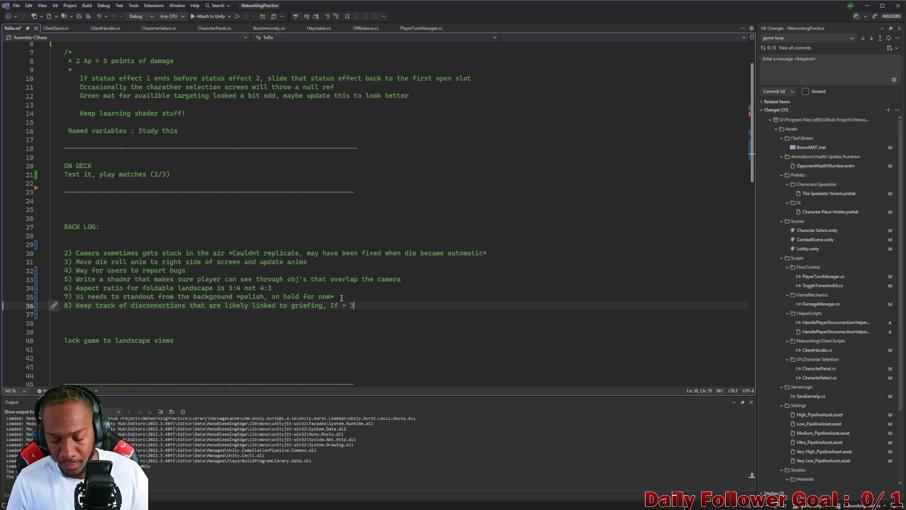
pyautogui.write(' "')
pyautogui.press('BackSpace')
pyautogui.write('||')
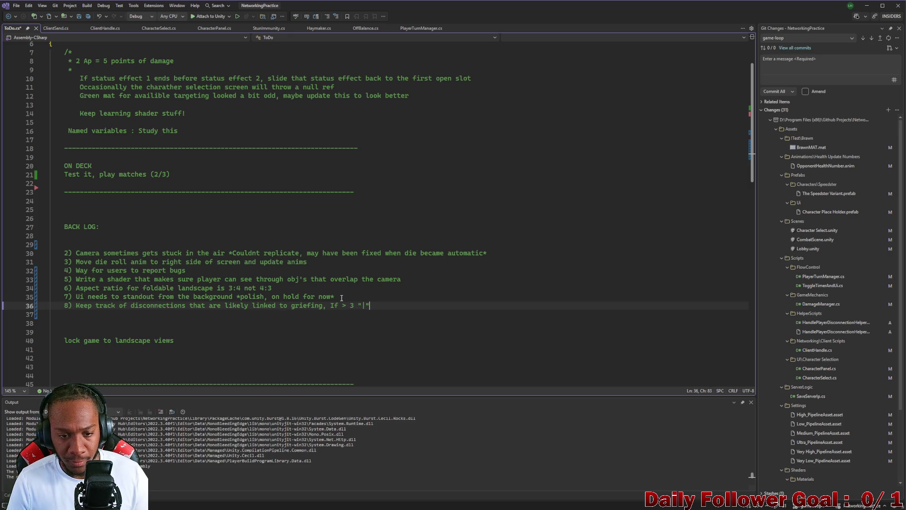
pyautogui.write('3')
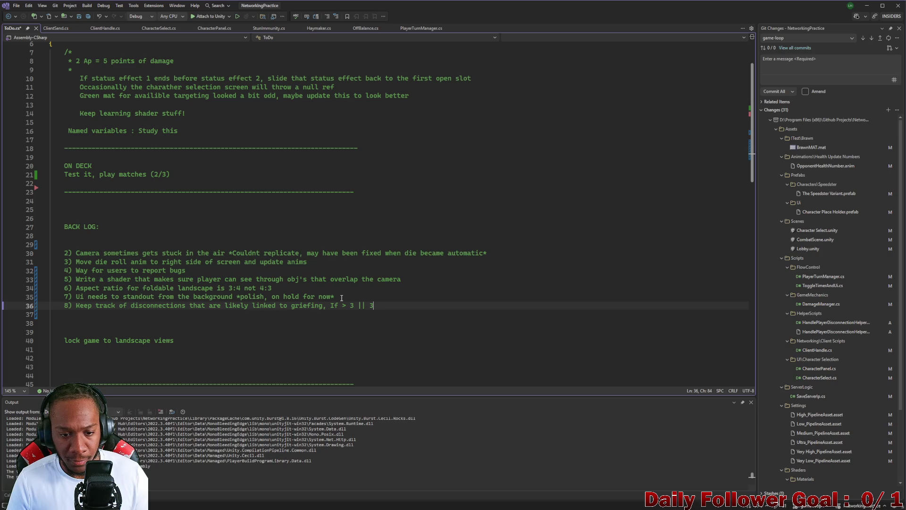
pyautogui.write('in some span o')
pyautogui.write('f time , ')
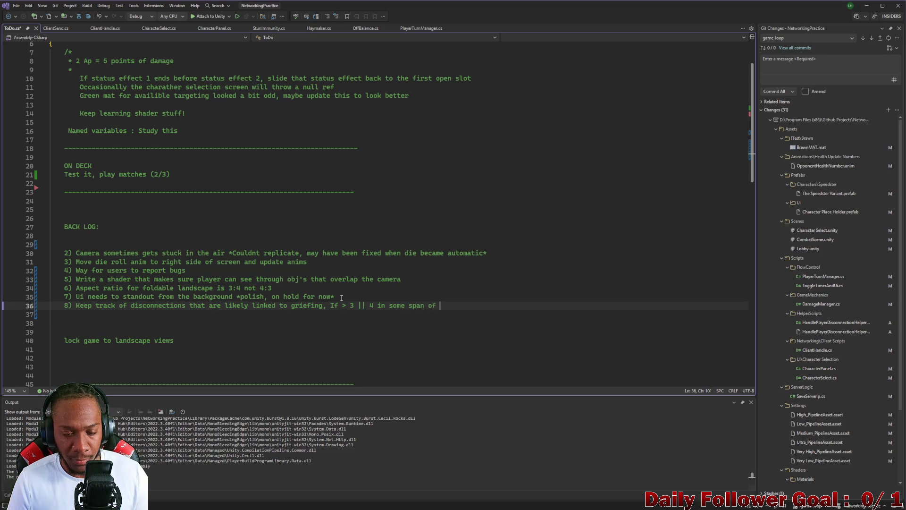
pyautogui.write('time player out')
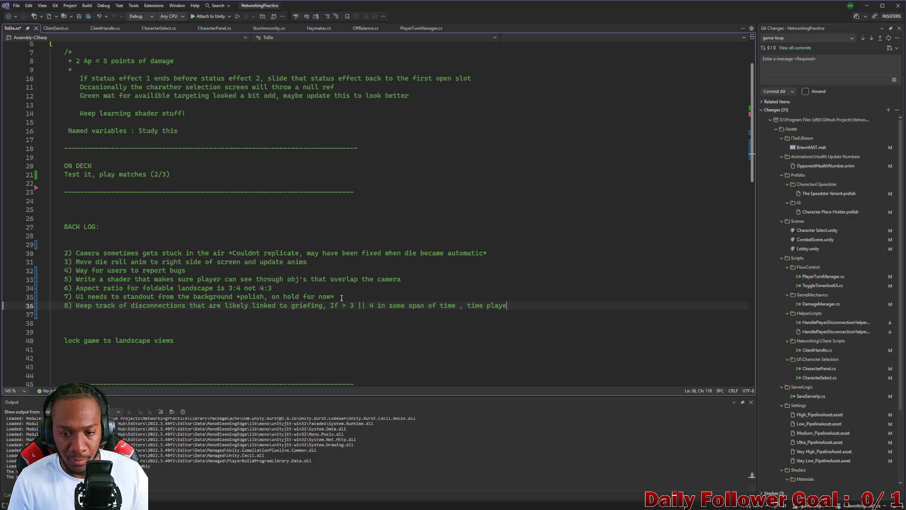
pyautogui.hotkey('ctrl', 's')
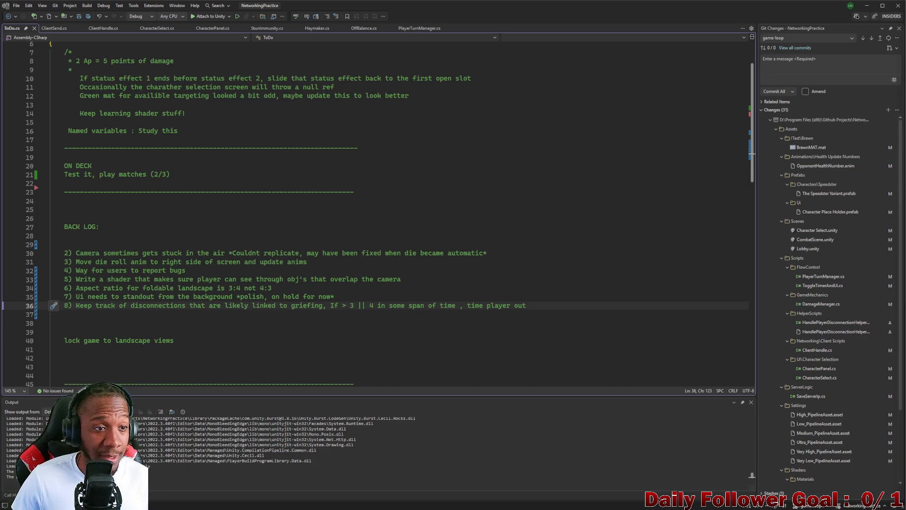
# Minimize Visual Studio to bring the Unity editor's Lobby scene back in front.
pyautogui.click(862, 6)
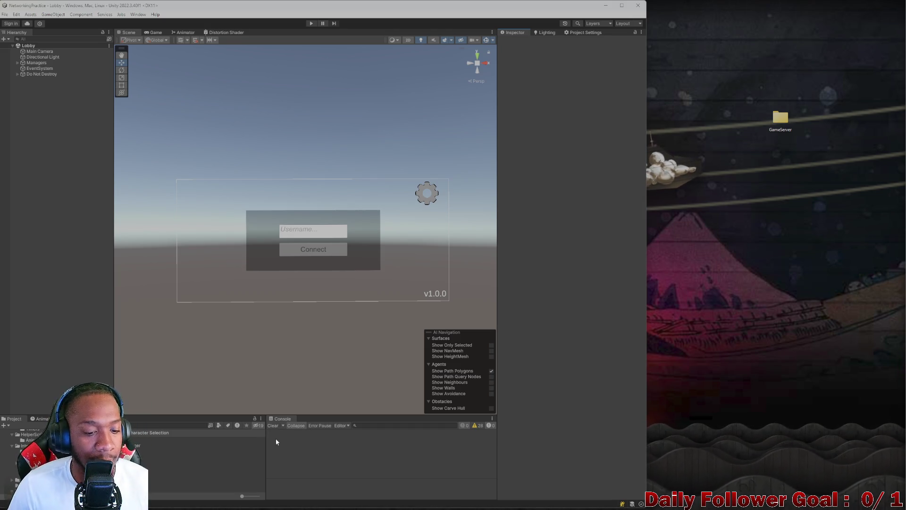
# Clear the old warnings from the Unity Console.
pyautogui.click(273, 426)
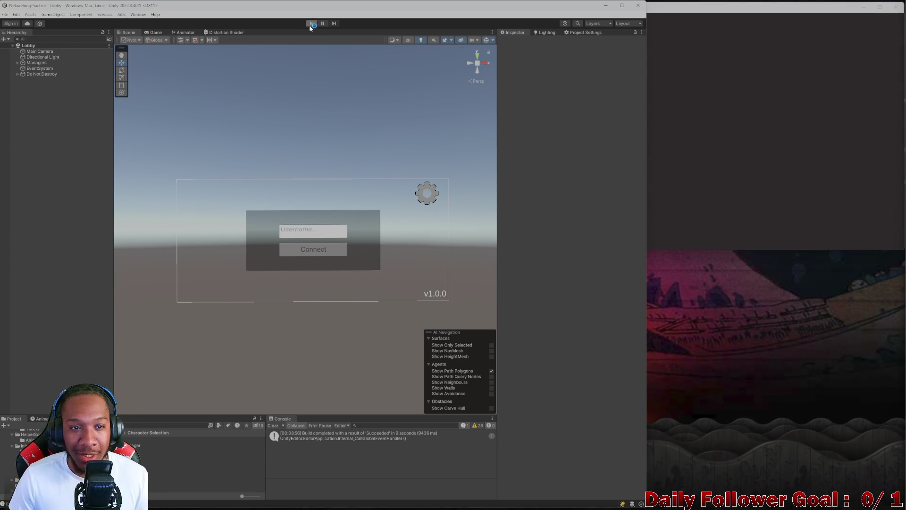
# Enter play mode and connect both clients to the lobby as 'test' and 'zxcv'.
pyautogui.click(309, 24)
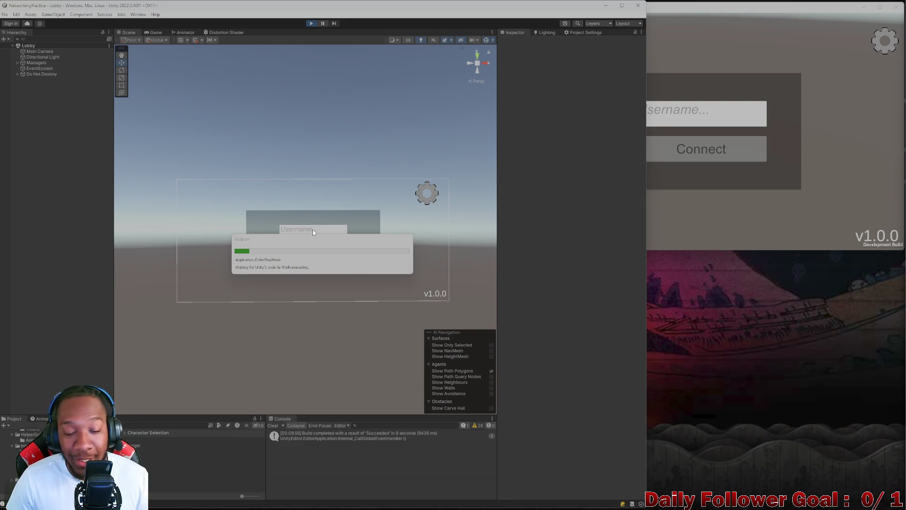
pyautogui.click(306, 213)
pyautogui.write('test')
pyautogui.click(302, 242)
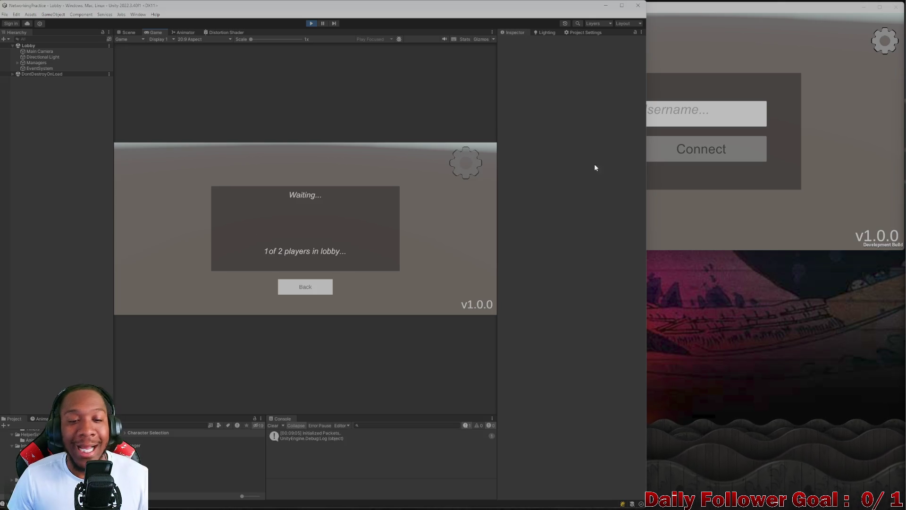
pyautogui.click(672, 116)
pyautogui.write('zxcv')
pyautogui.click(675, 151)
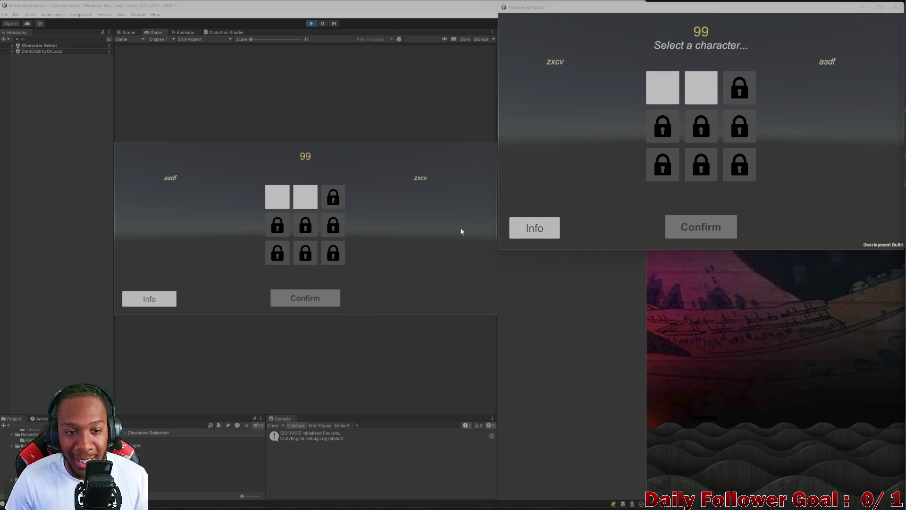
# Lock in The Speedster for the editor client and The Brawn for the second client.
pyautogui.click(322, 300)
pyautogui.click(322, 300)
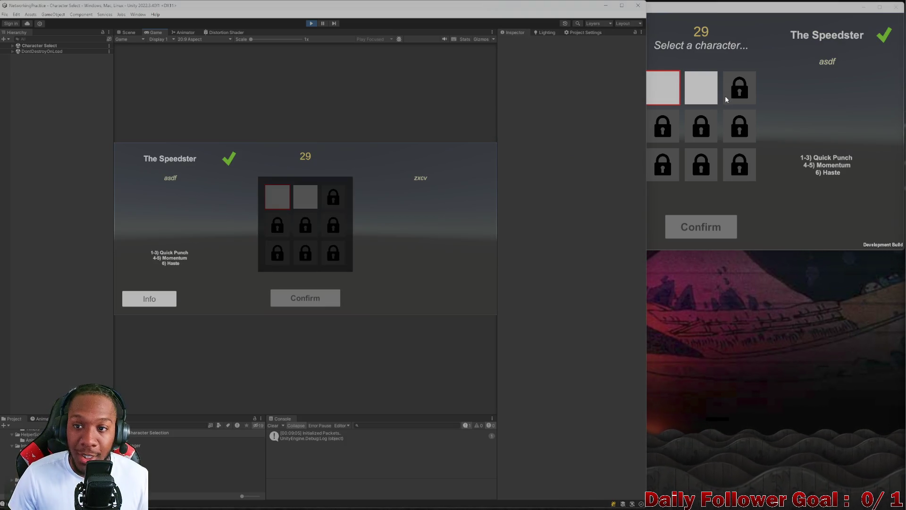
pyautogui.click(701, 90)
pyautogui.click(709, 230)
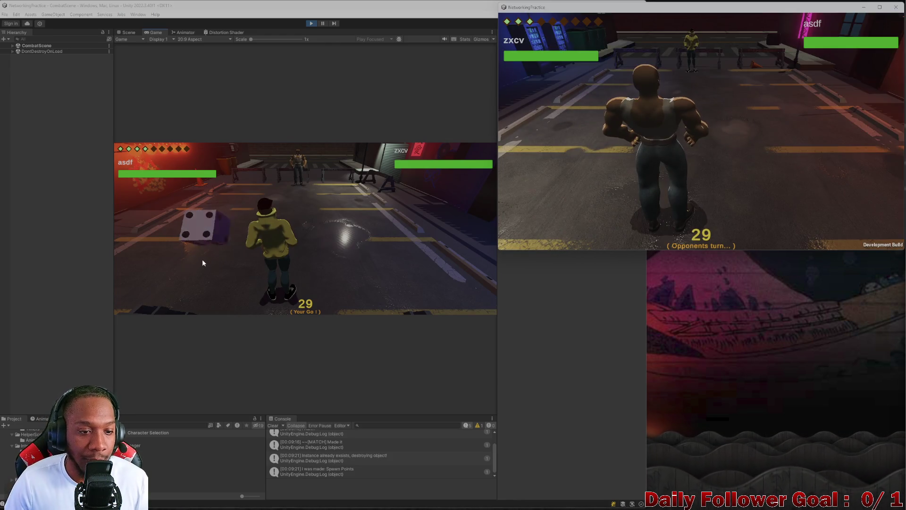
# Roll the dice and move the editor player's fighter to a chosen tile.
pyautogui.click(220, 296)
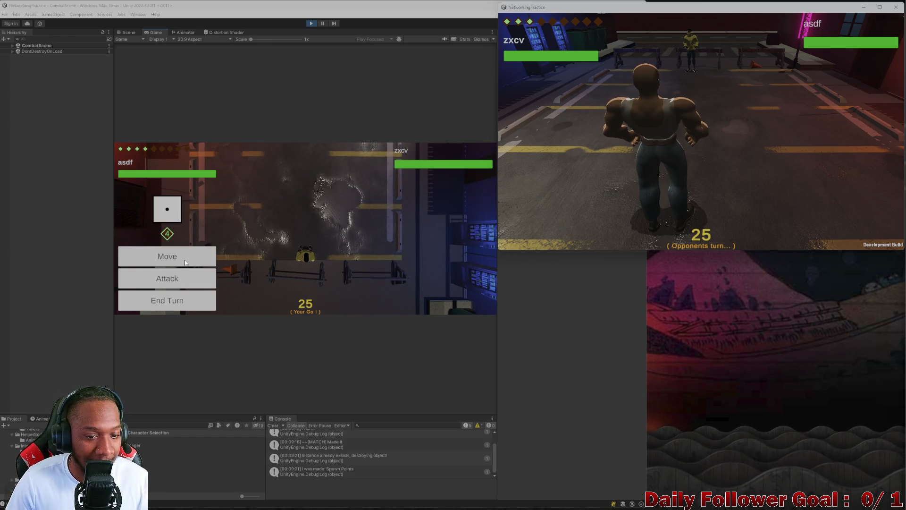
pyautogui.click(184, 265)
pyautogui.click(311, 226)
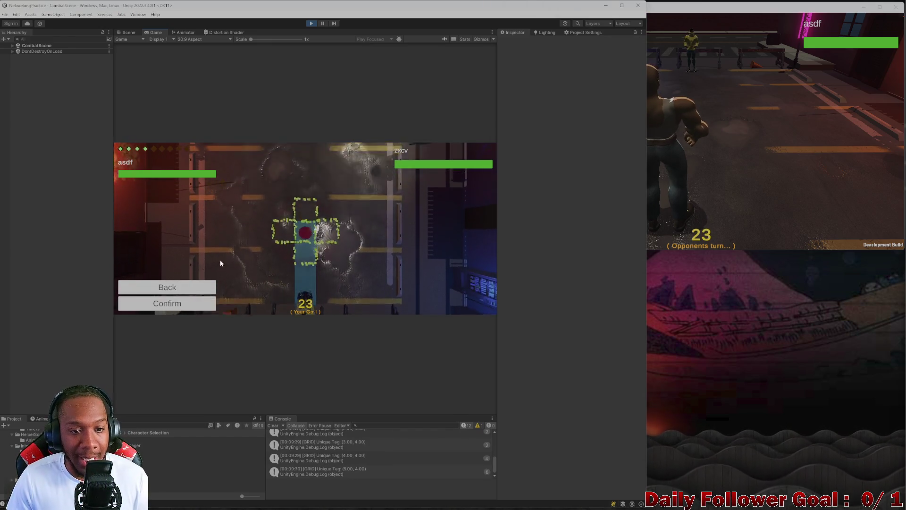
pyautogui.click(187, 304)
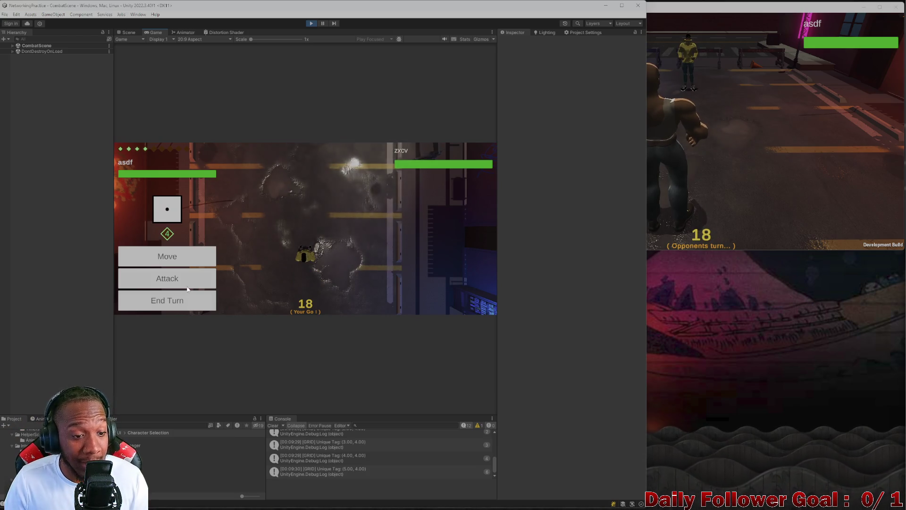
# Browse the attack abilities, viewing the details of Momentum.
pyautogui.click(187, 288)
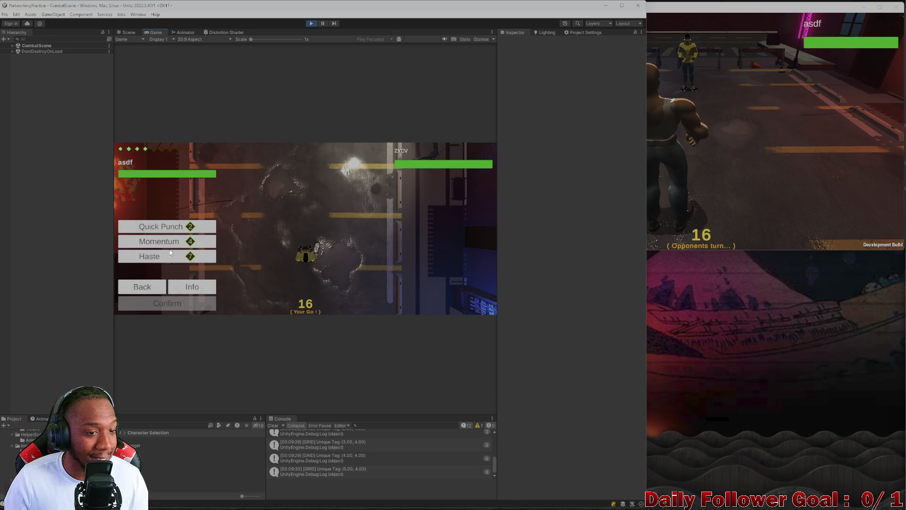
pyautogui.click(170, 242)
pyautogui.click(187, 284)
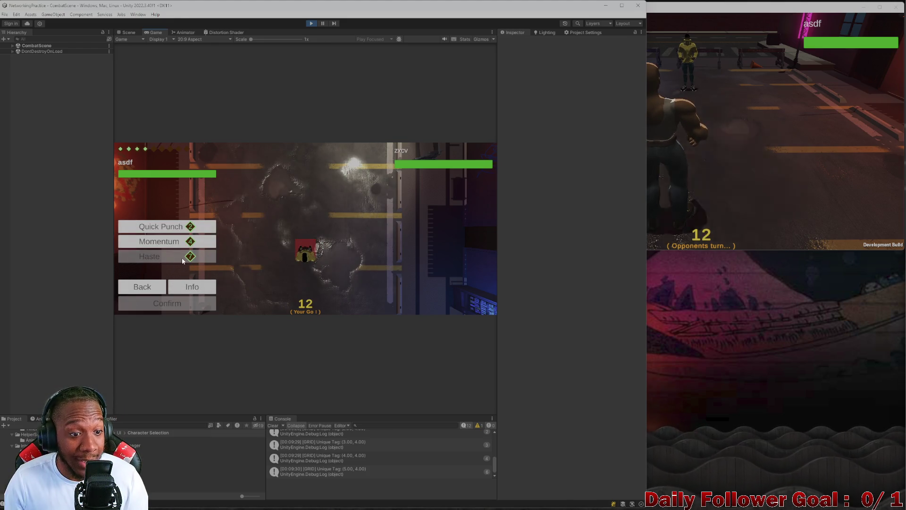
pyautogui.click(186, 288)
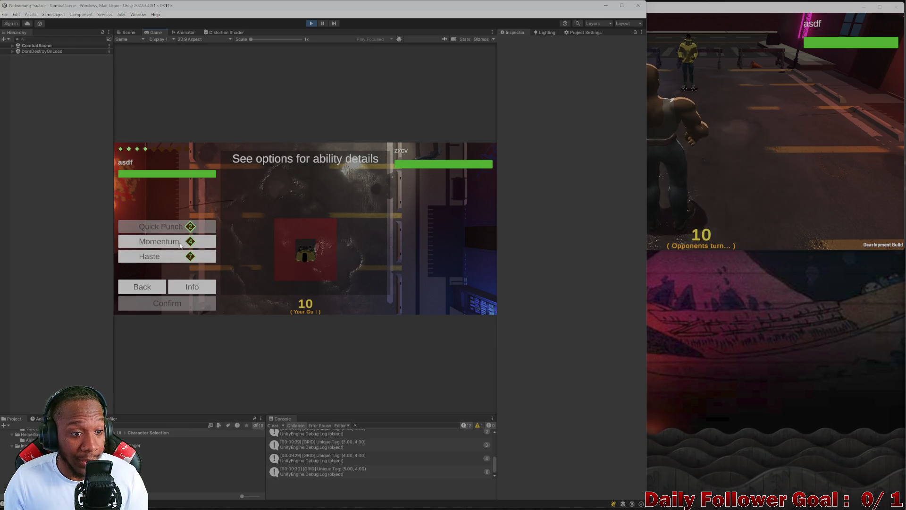
pyautogui.click(177, 242)
# Back out of the abilities, end the turn, and stop play mode.
pyautogui.click(142, 286)
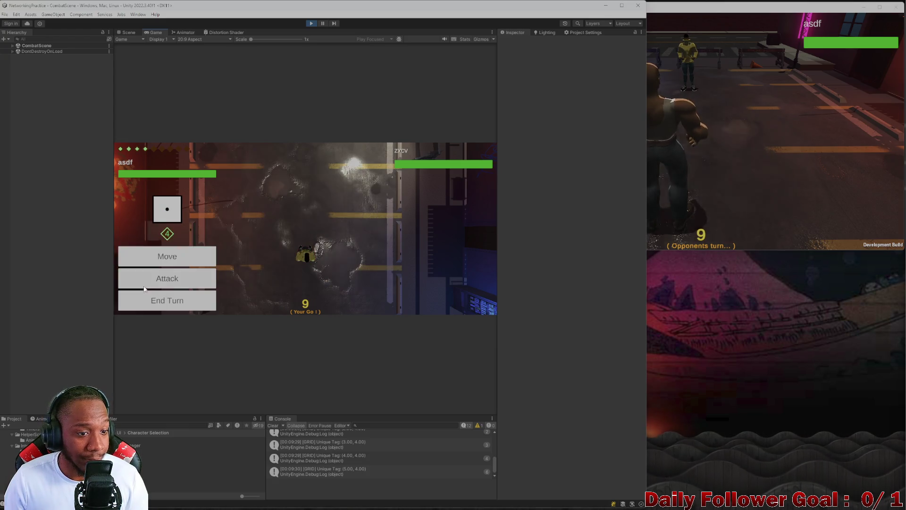
pyautogui.click(190, 282)
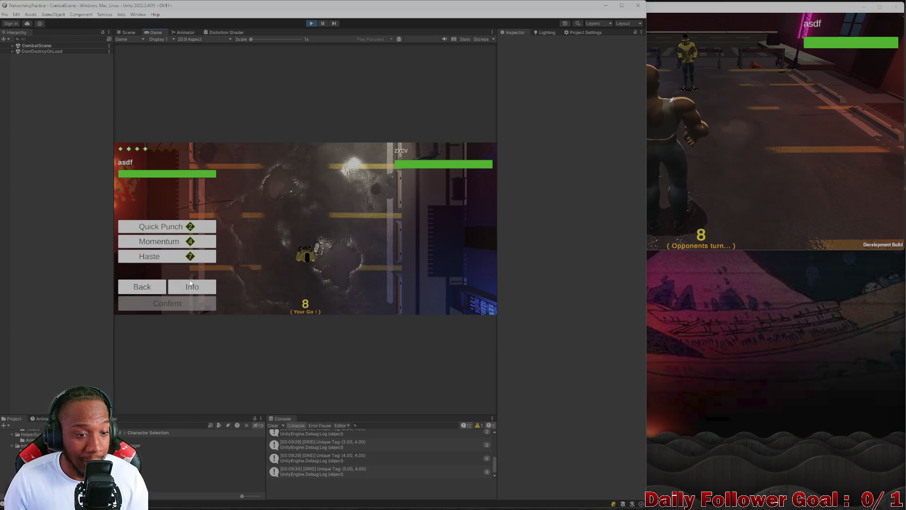
pyautogui.click(139, 292)
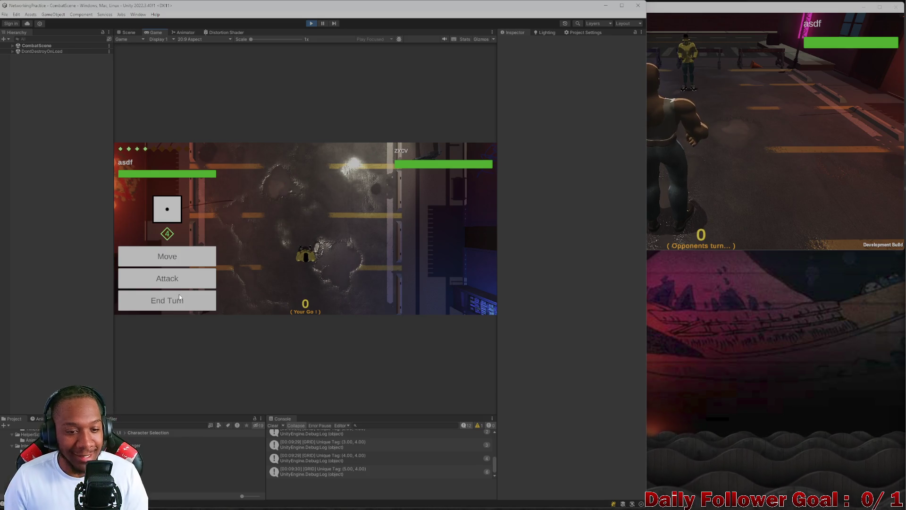
pyautogui.click(179, 302)
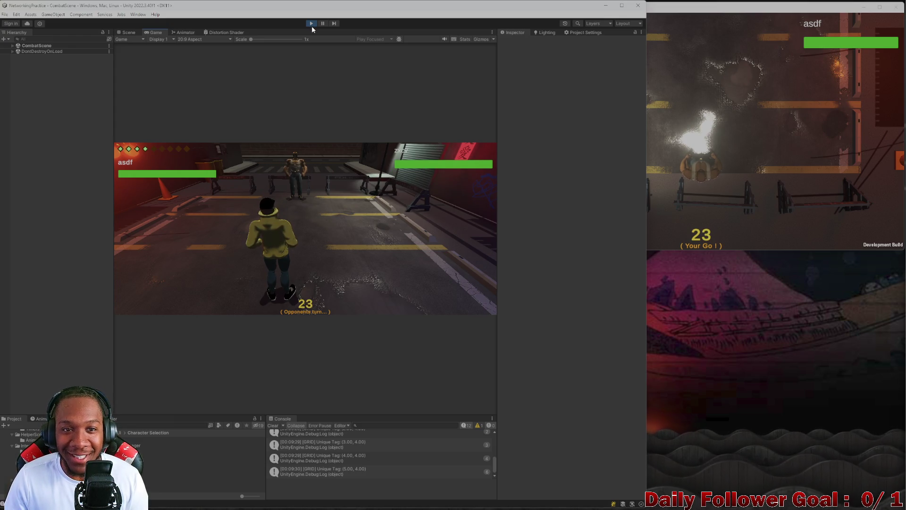
pyautogui.click(312, 25)
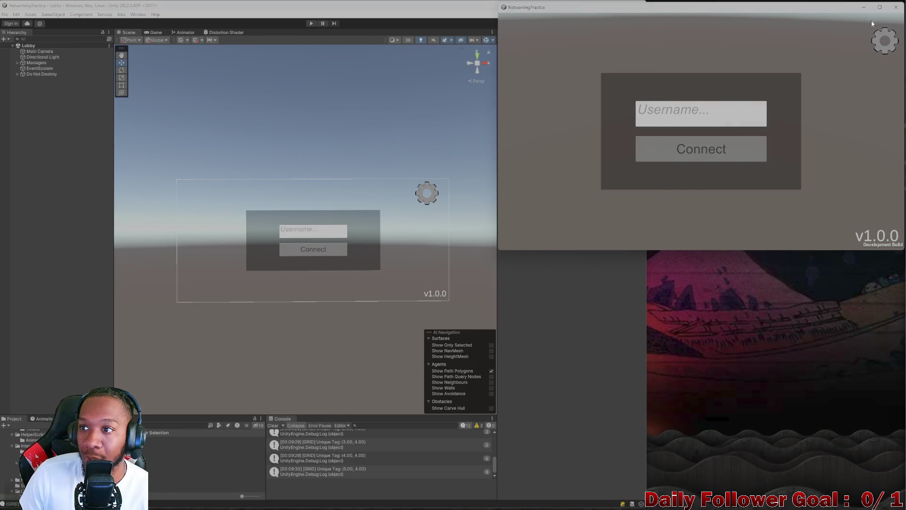
# Close the build window, clear the Console, and open CombatScene from a 'combat' Project search.
pyautogui.click(895, 6)
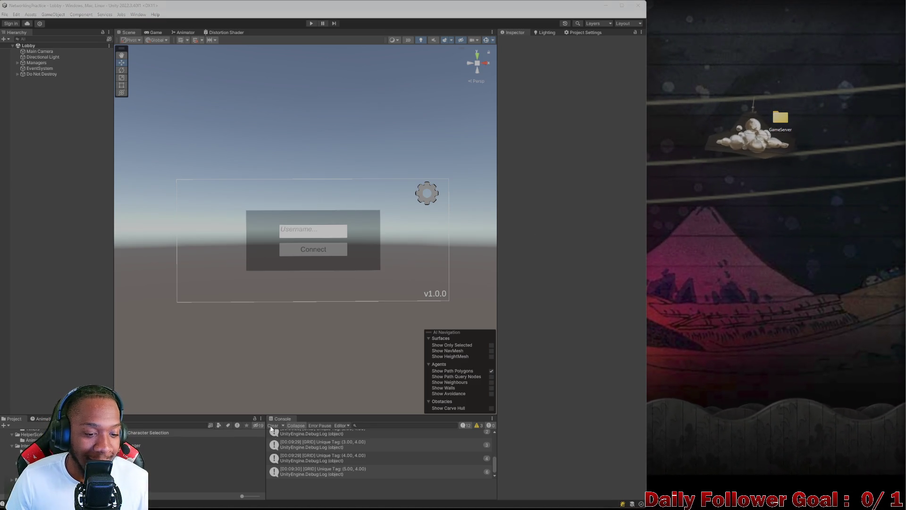
pyautogui.click(272, 425)
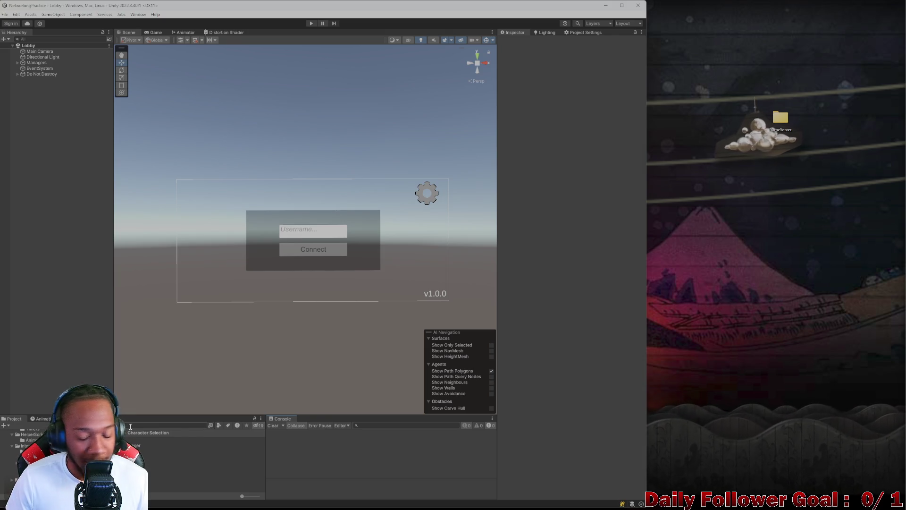
pyautogui.click(130, 426)
pyautogui.write('mat')
pyautogui.press('BackSpace')
pyautogui.press('BackSpace')
pyautogui.press('BackSpace')
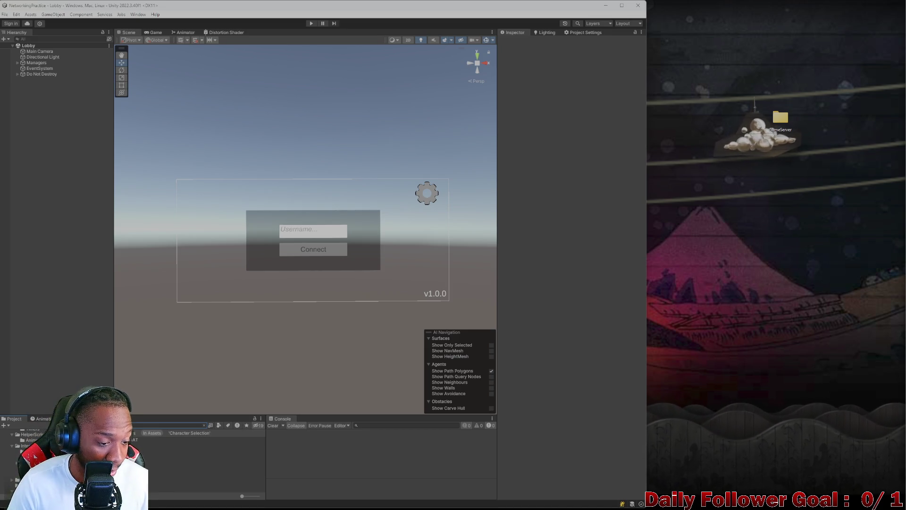
pyautogui.write('combat')
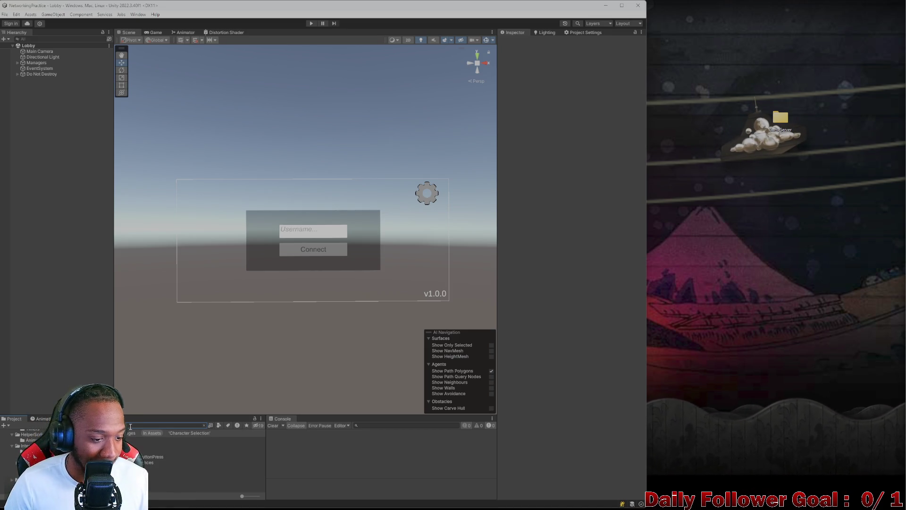
pyautogui.doubleClick(137, 445)
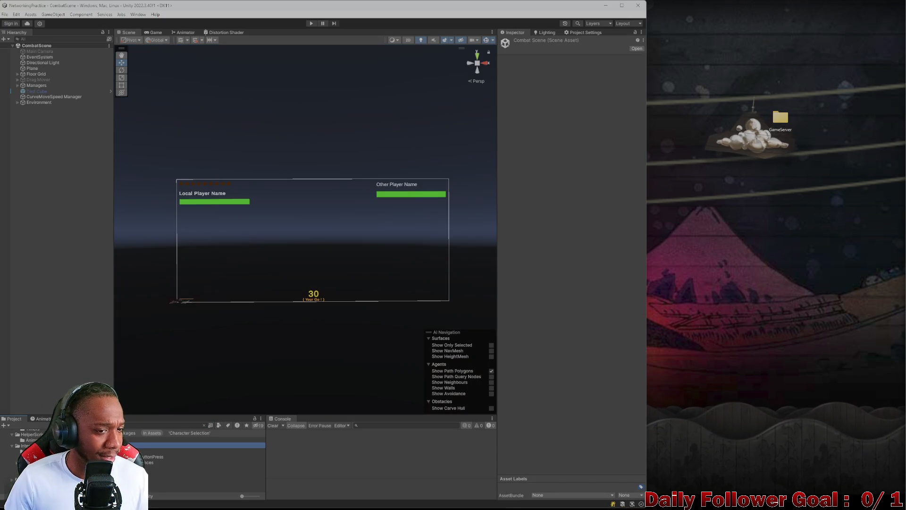
# Frame Straight Sidewalk (1) in the Scene view and filter the Hierarchy for 'count'.
pyautogui.scroll(2, 182, 263)
pyautogui.moveTo(182, 262)
pyautogui.mouseDown()
pyautogui.moveTo(298, 256)
pyautogui.moveTo(279, 236)
pyautogui.moveTo(293, 264)
pyautogui.mouseUp()
pyautogui.click(306, 231)
pyautogui.press('f')
pyautogui.scroll(-5, 299, 188)
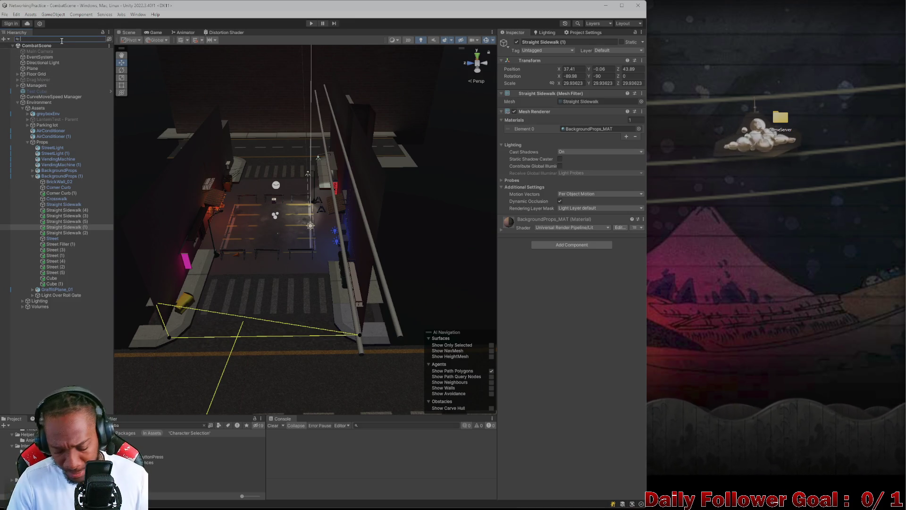
pyautogui.click(61, 42)
pyautogui.write('count')
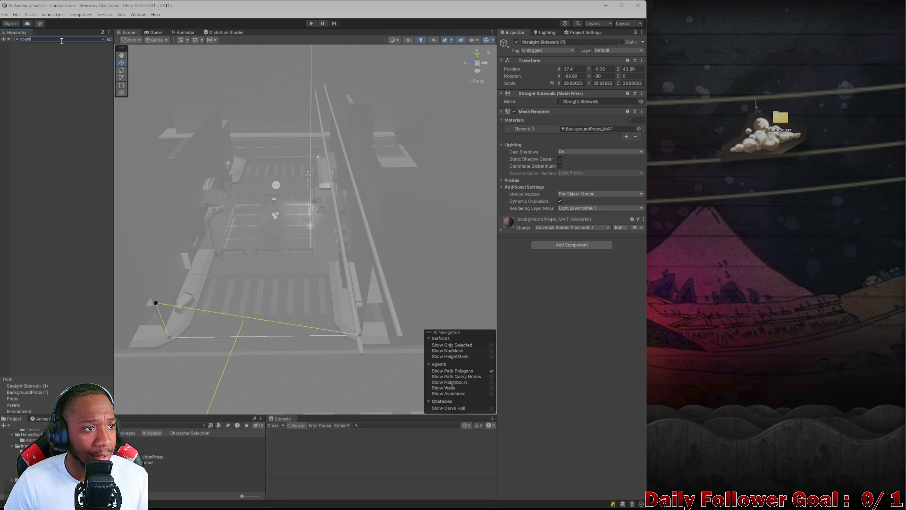
# Set Countdown Timer (Player 1)'s Countdown Time to 25 and save CombatScene.
pyautogui.click(58, 52)
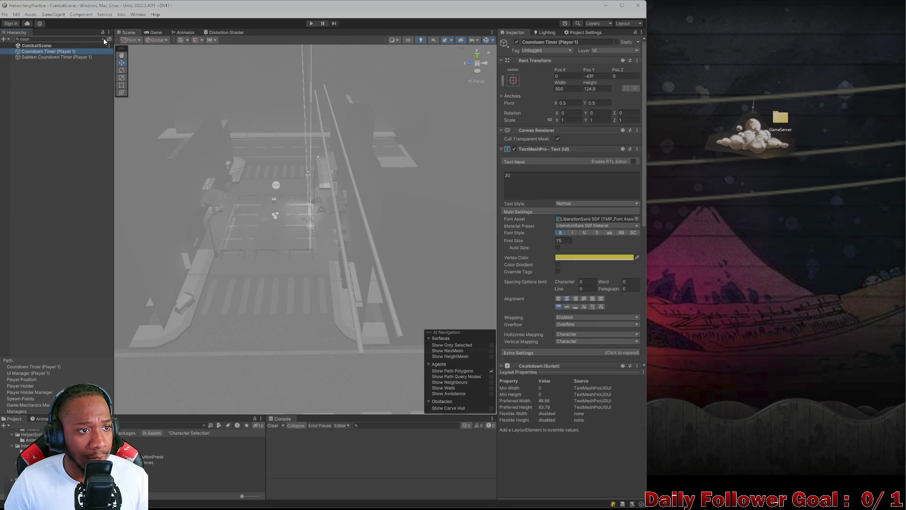
pyautogui.click(102, 39)
pyautogui.scroll(-8, 607, 299)
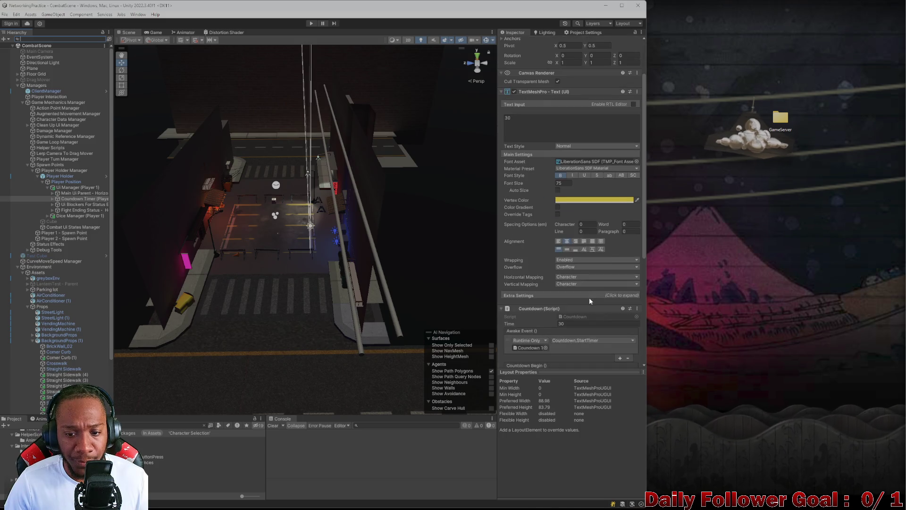
pyautogui.scroll(-1, 575, 283)
pyautogui.click(572, 170)
pyautogui.write('25')
pyautogui.hotkey('ctrl', 's')
# Search the Project for 'countdown' and select the Lobby scene asset.
pyautogui.click(204, 425)
pyautogui.write('countdown')
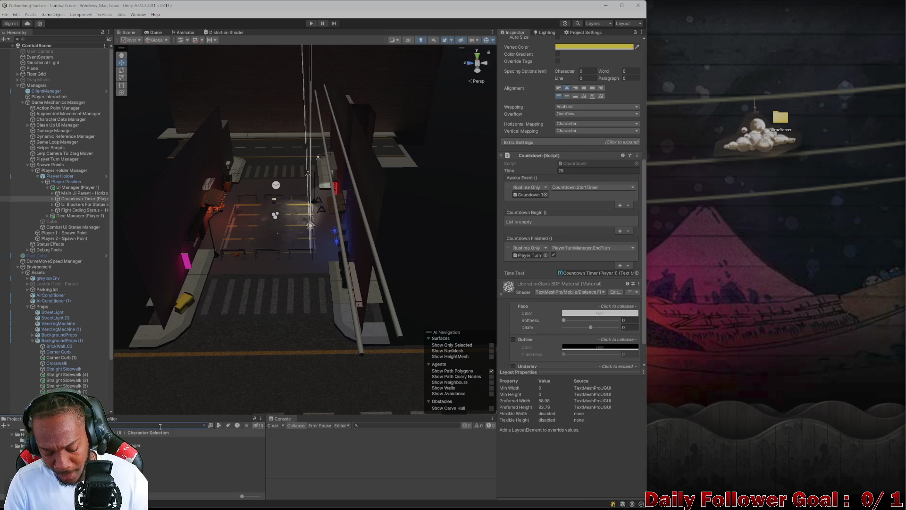
pyautogui.click(124, 433)
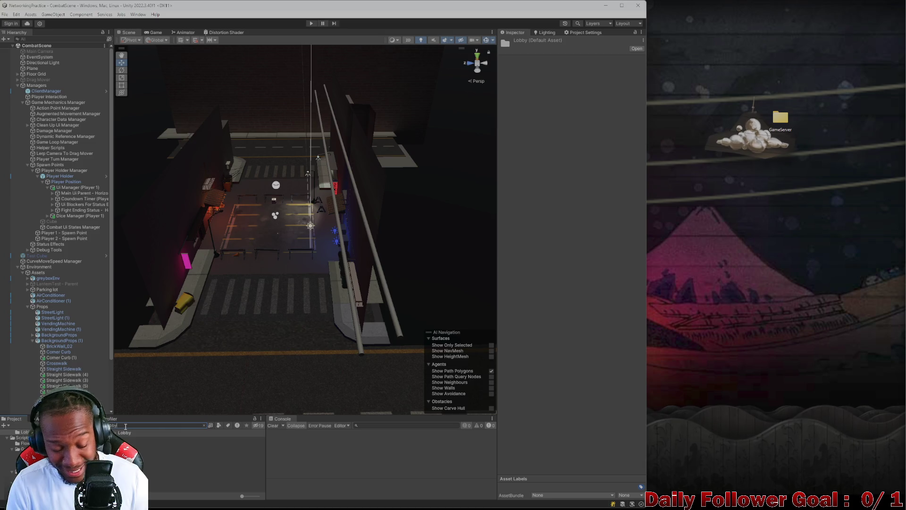
# Search the Project for 'Lobby' and open the Lobby scene.
pyautogui.write('Lobby')
pyautogui.doubleClick(156, 445)
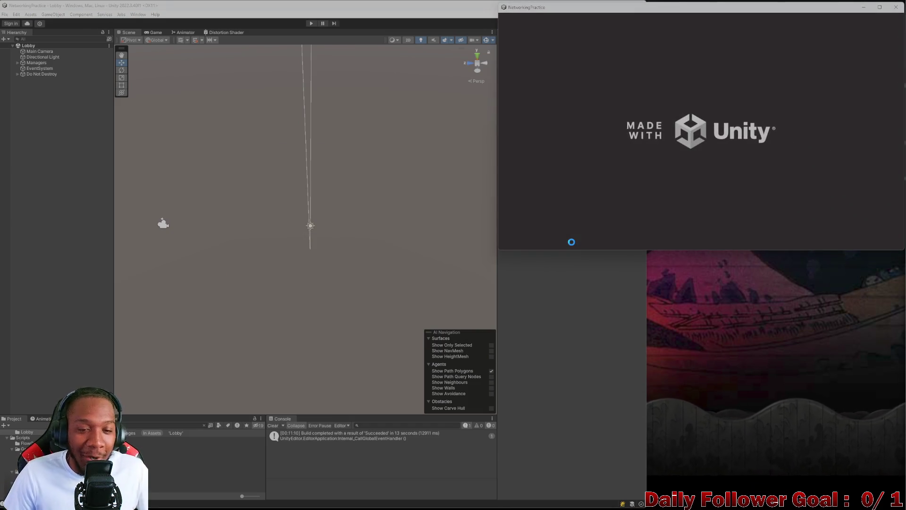
# Enter play mode and connect both clients with usernames 'a' and 'EXCV'.
pyautogui.click(532, 283)
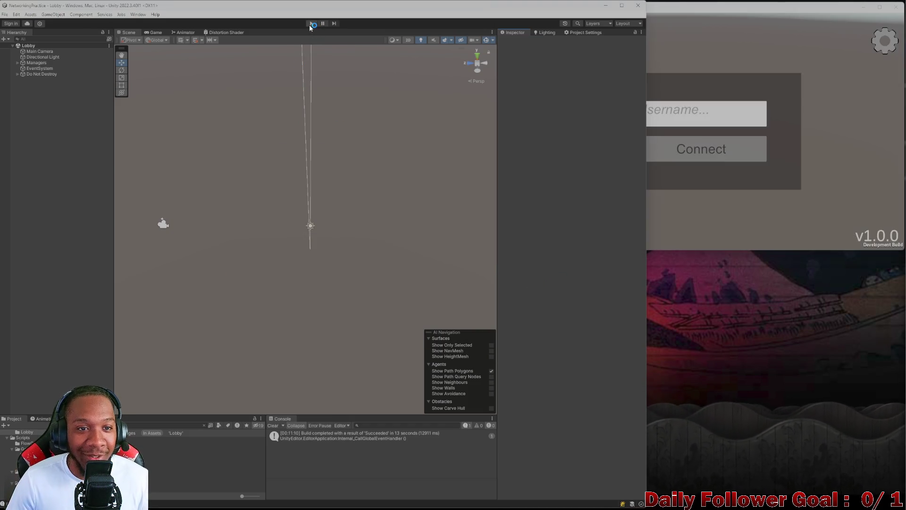
pyautogui.click(310, 24)
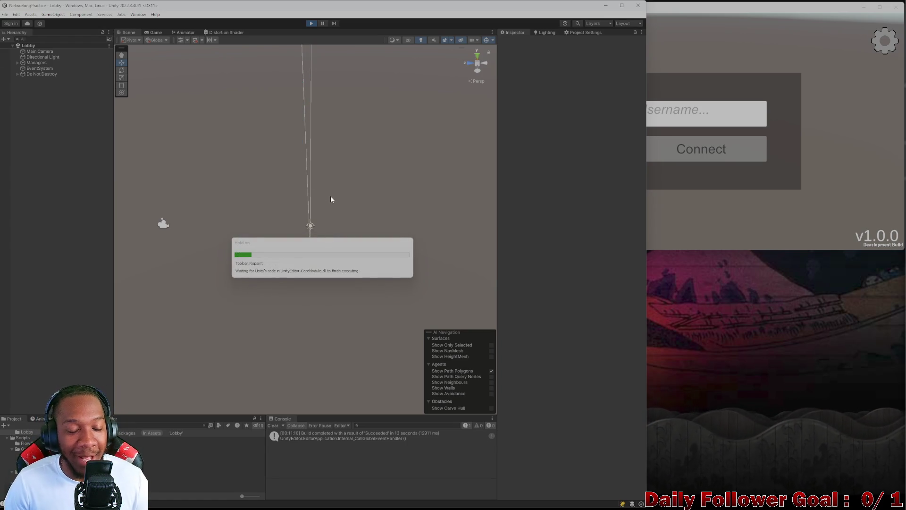
pyautogui.write('a')
pyautogui.click(305, 241)
pyautogui.click(660, 122)
pyautogui.write('EXCV')
pyautogui.click(701, 149)
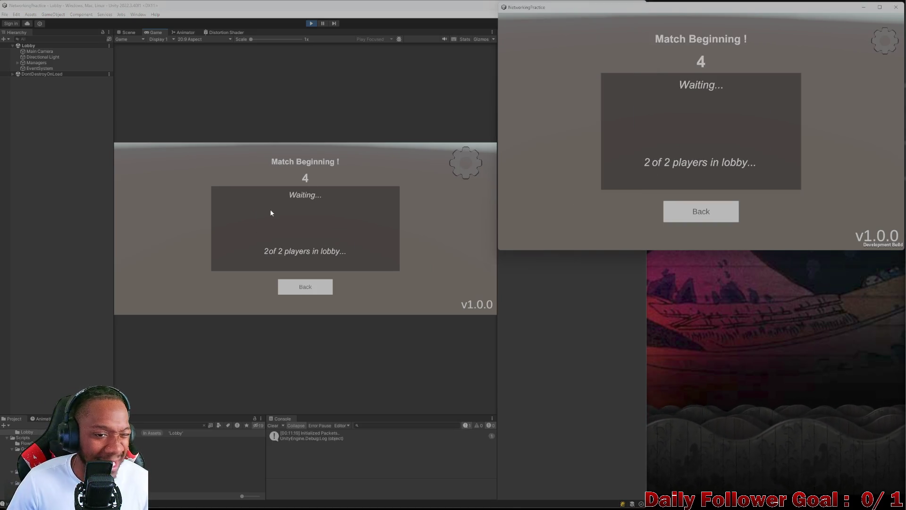
# Confirm The Brawn for the editor client and a character for the second client.
pyautogui.click(281, 193)
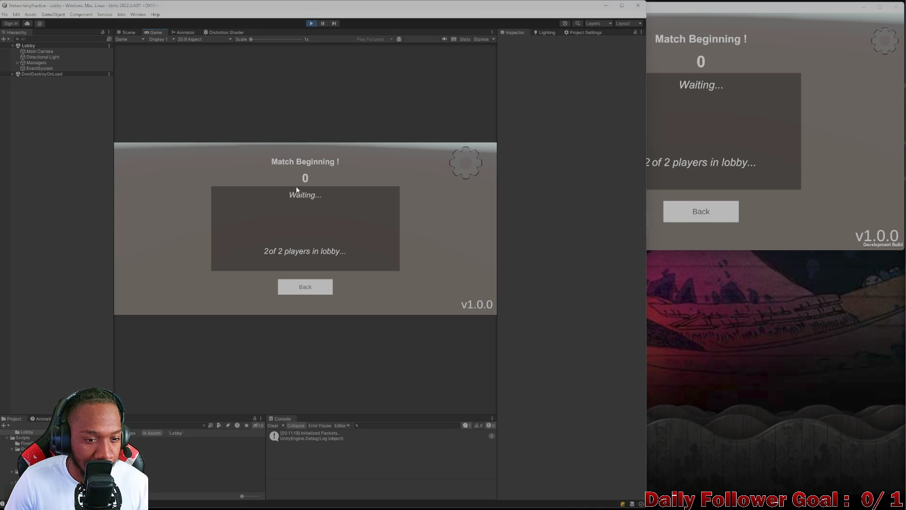
pyautogui.click(302, 202)
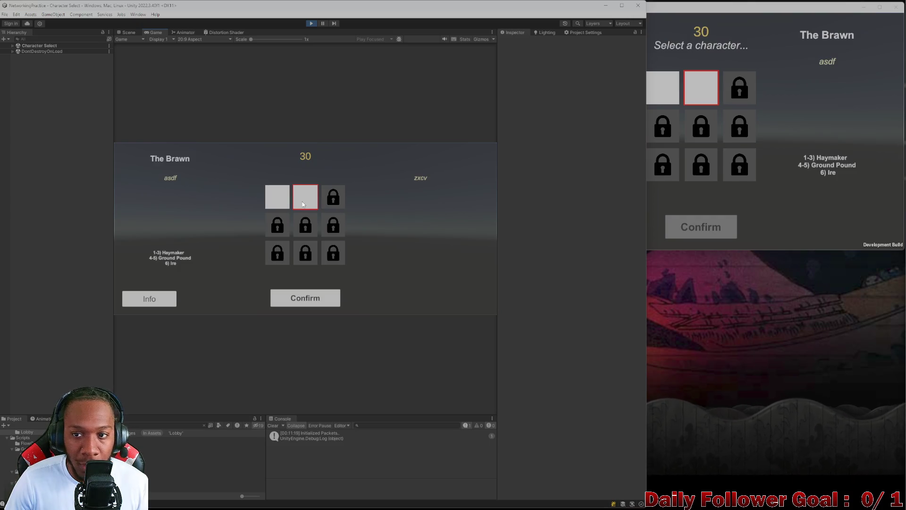
pyautogui.click(302, 304)
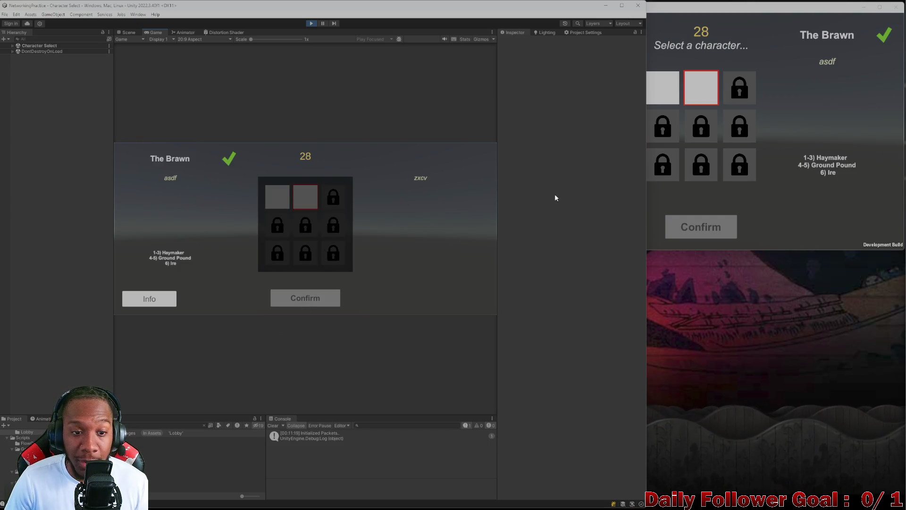
pyautogui.click(669, 84)
pyautogui.click(694, 230)
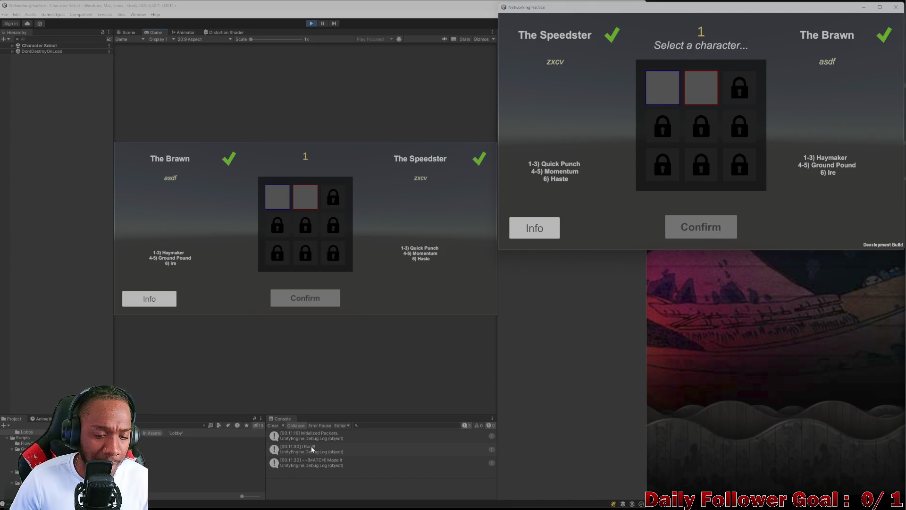
# Open ClientHandle.cs from the '~~[MATCH] Made it' log and delete the Made it and I Ran!!! Debug.Log lines.
pyautogui.click(346, 445)
pyautogui.doubleClick(345, 444)
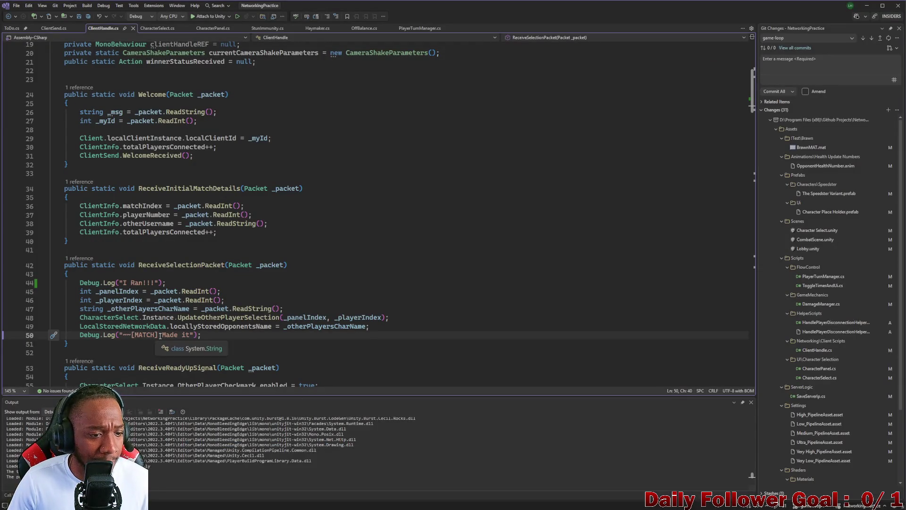
pyautogui.tripleClick(168, 335)
pyautogui.press('Delete')
pyautogui.doubleClick(113, 283)
pyautogui.tripleClick(117, 283)
pyautogui.press('Delete')
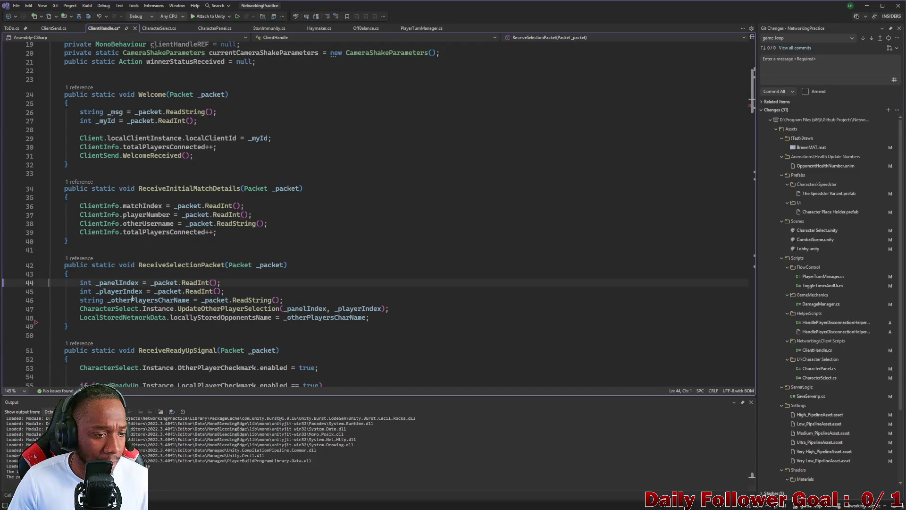
pyautogui.click(867, 6)
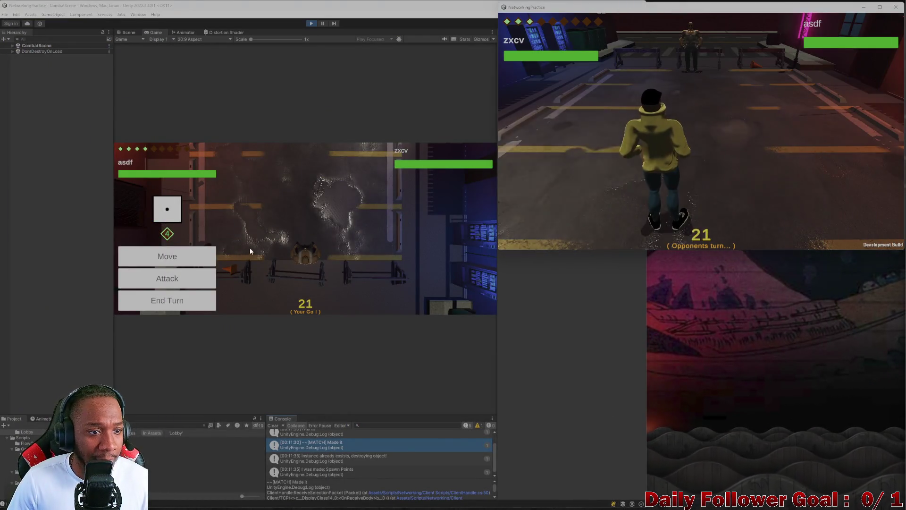
# Move the editor player's fighter to a confirmed tile, end the turn, and stop play mode.
pyautogui.click(278, 245)
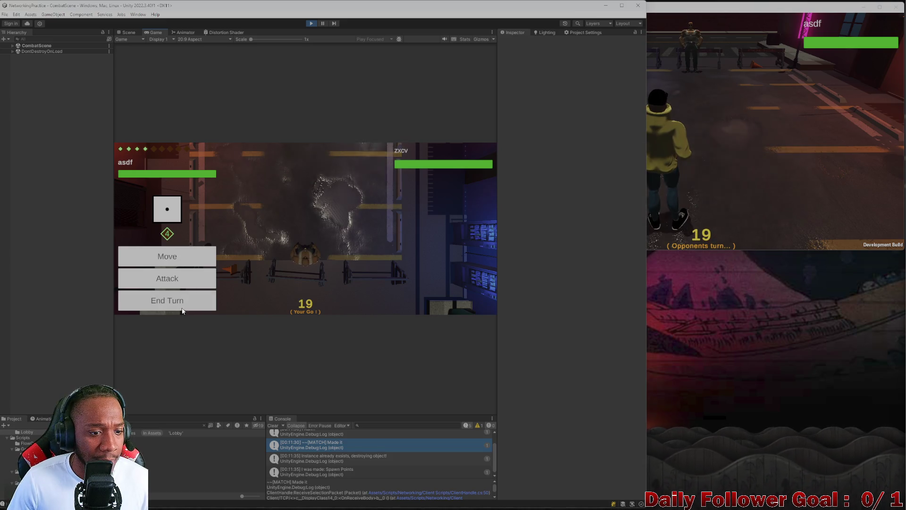
pyautogui.click(167, 256)
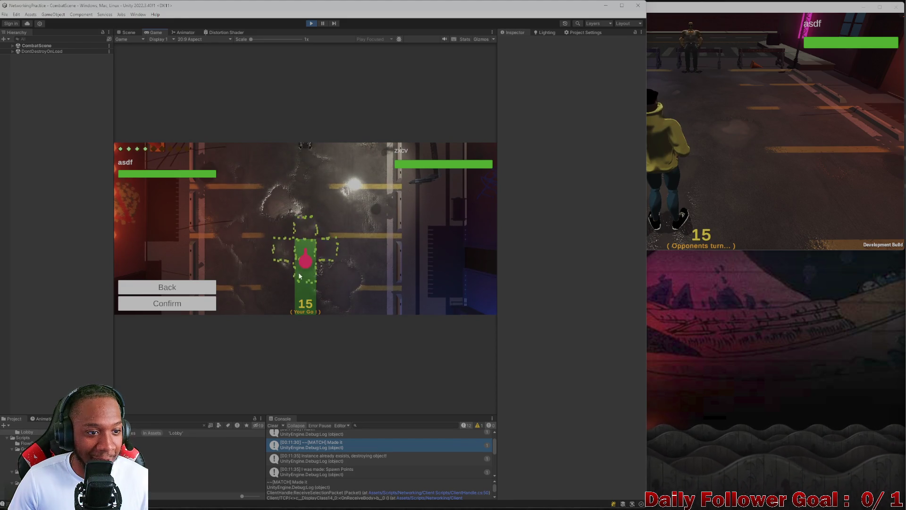
pyautogui.click(200, 306)
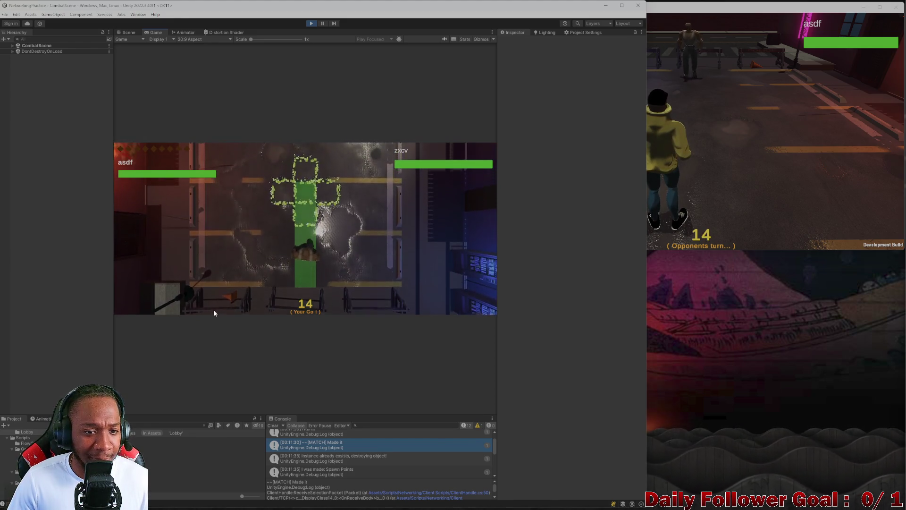
pyautogui.click(153, 299)
pyautogui.click(666, 177)
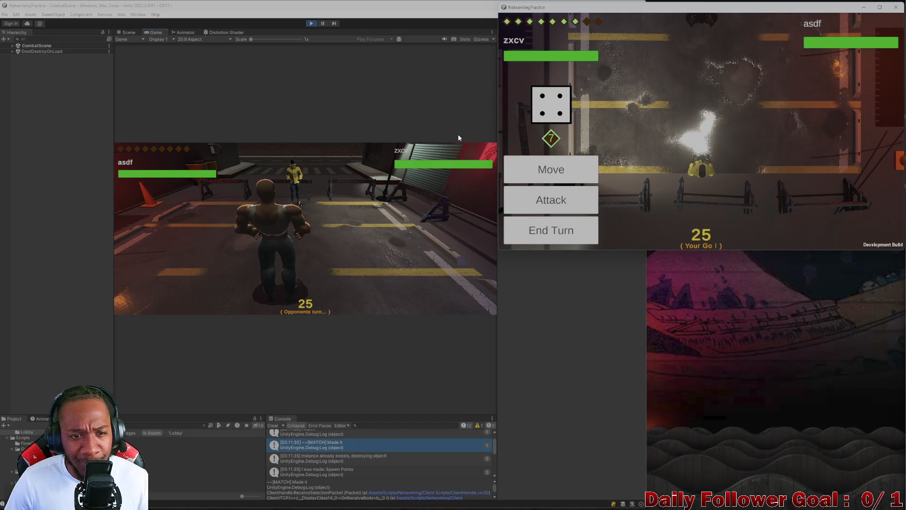
pyautogui.click(309, 23)
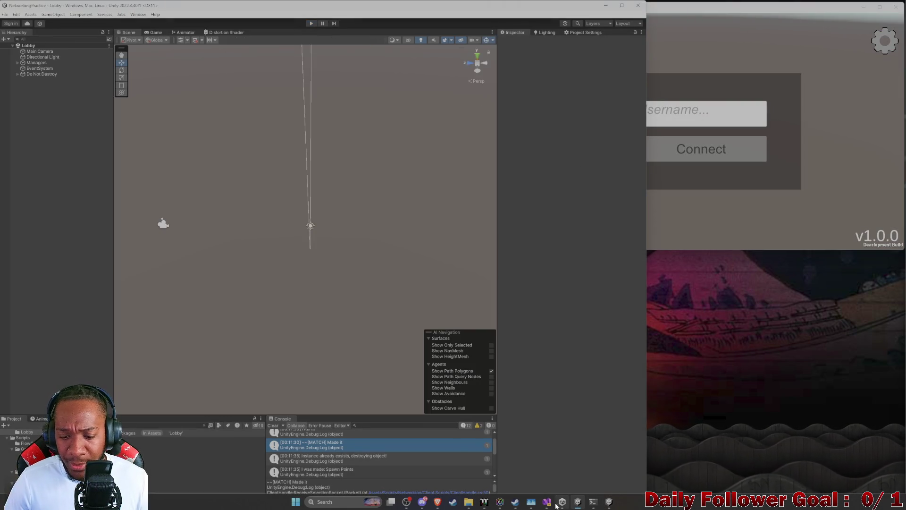
pyautogui.moveTo(546, 501)
pyautogui.click(571, 464)
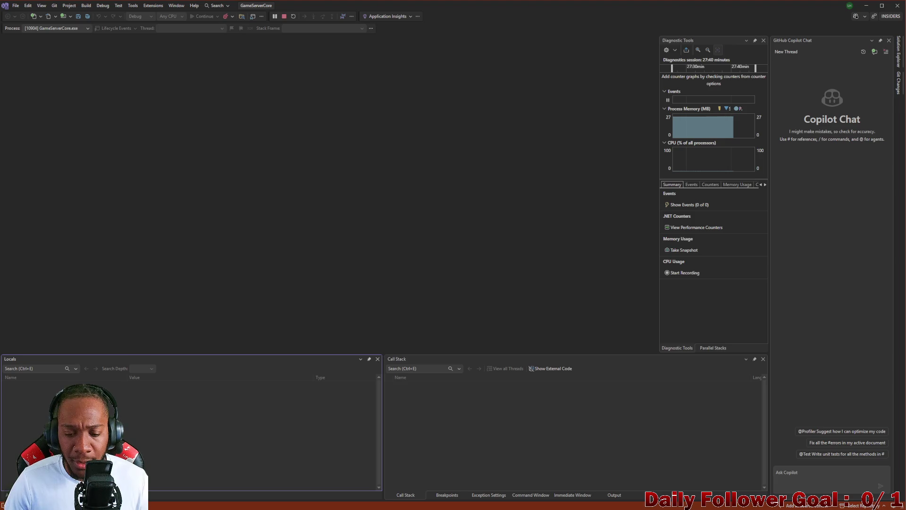
pyautogui.moveTo(546, 501)
pyautogui.click(491, 462)
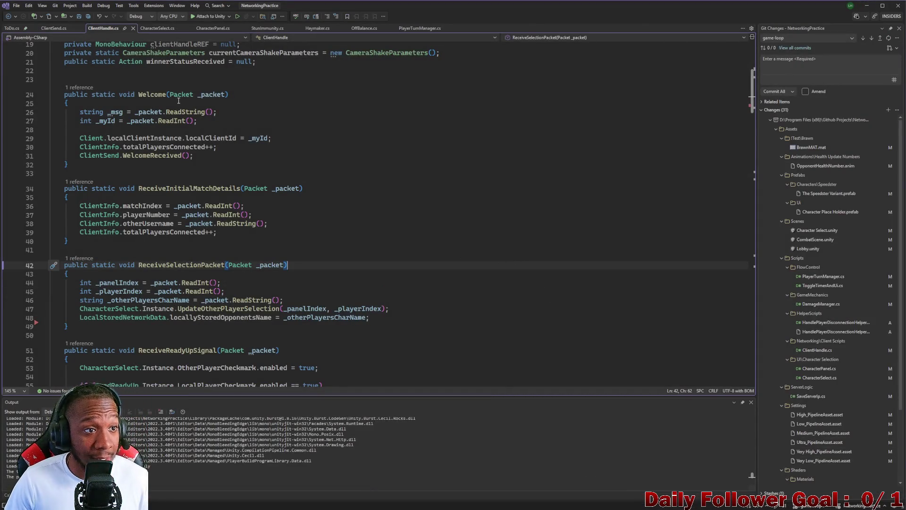
pyautogui.hotkey('alt', 'Tab')
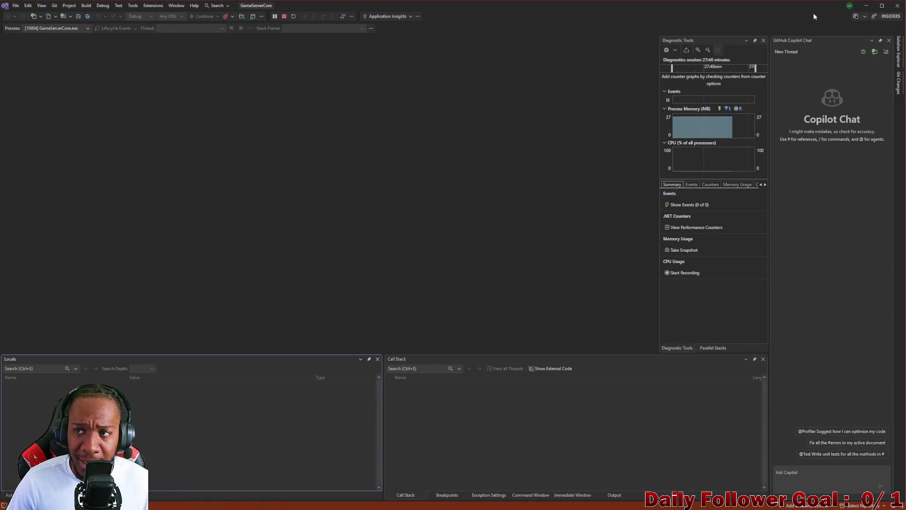
pyautogui.hotkey('alt', 'Tab')
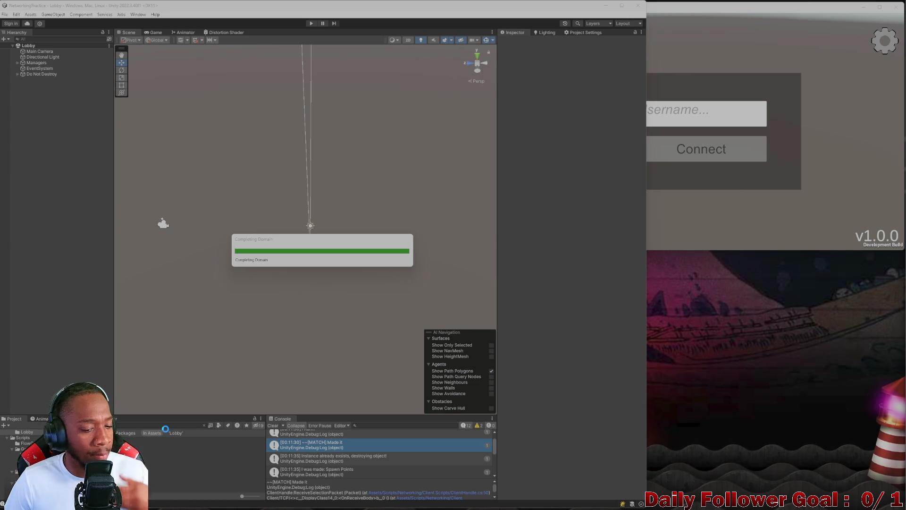
# Close the game build, open Combat Scene from the Project panel, and clear the Console.
pyautogui.click(137, 423)
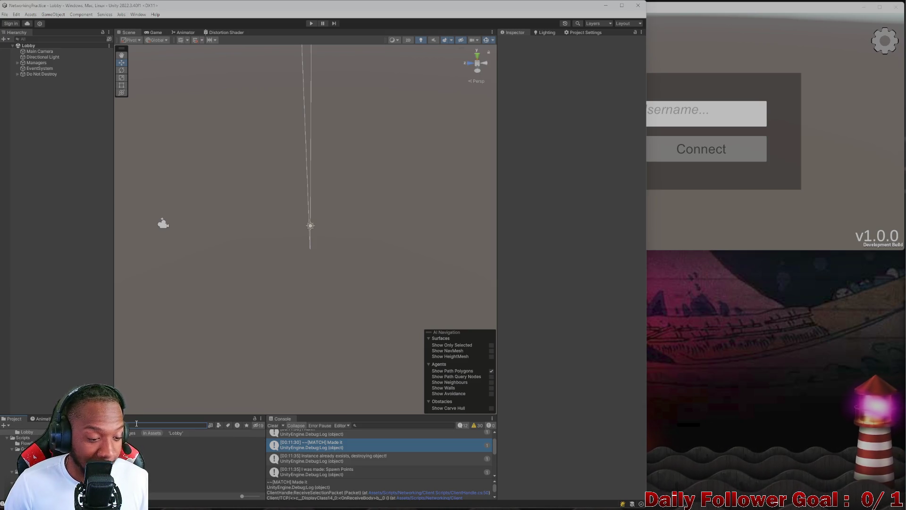
pyautogui.click(896, 7)
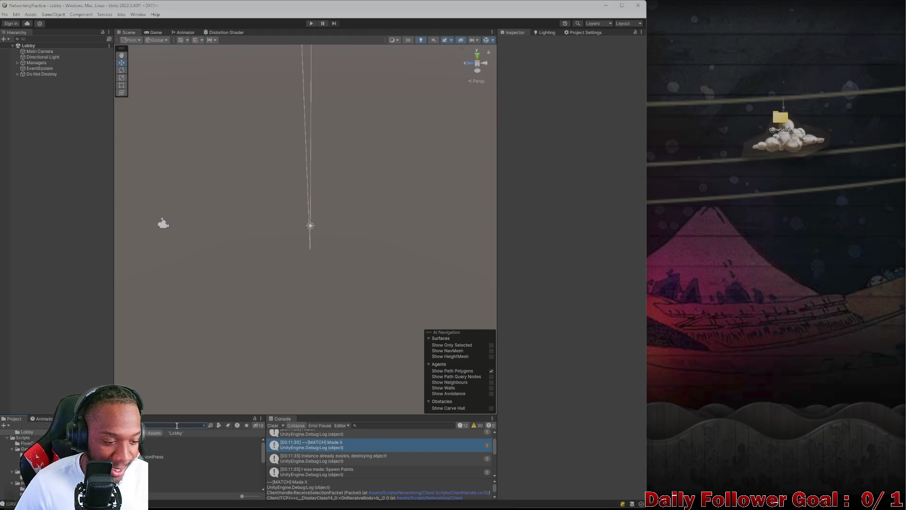
pyautogui.click(189, 445)
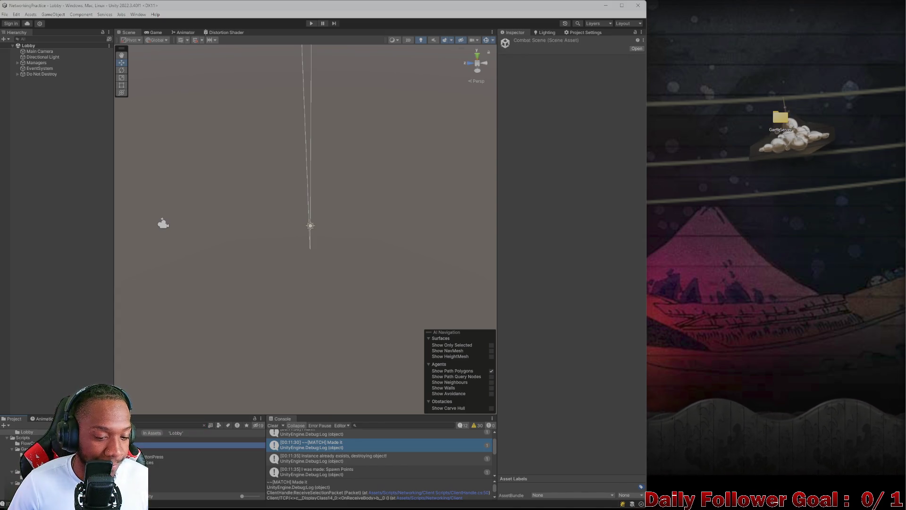
pyautogui.doubleClick(227, 445)
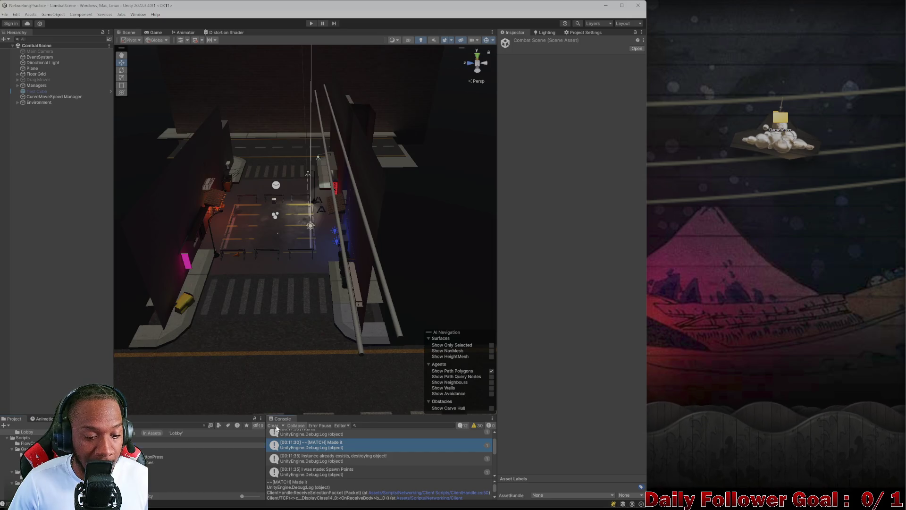
pyautogui.click(273, 425)
pyautogui.moveTo(442, 507)
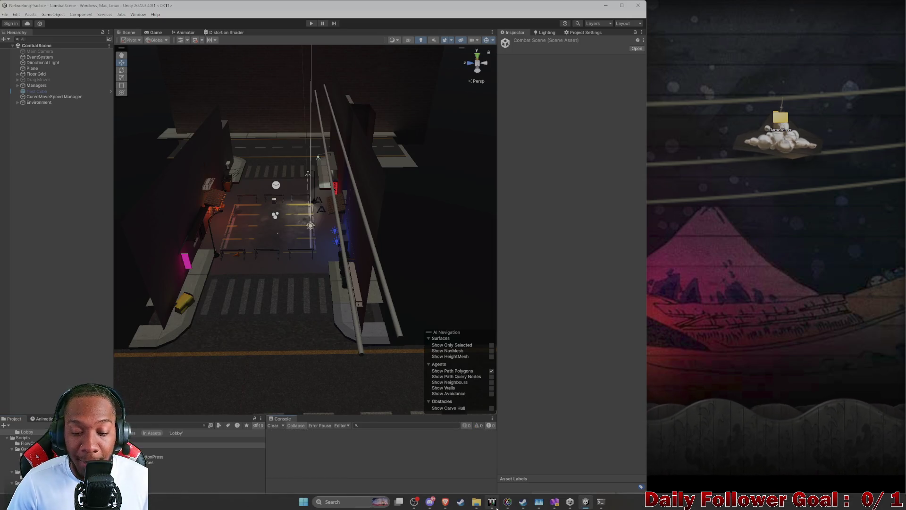
pyautogui.click(463, 463)
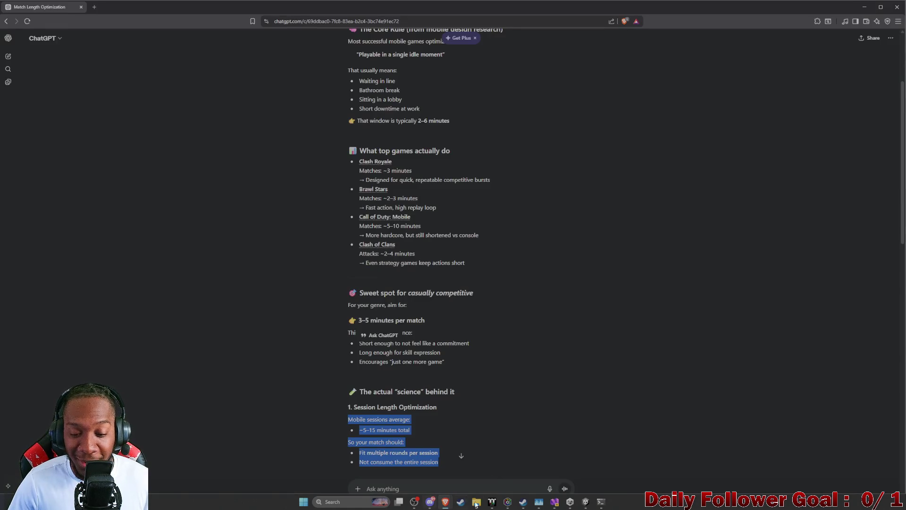
pyautogui.moveTo(551, 501)
pyautogui.click(549, 465)
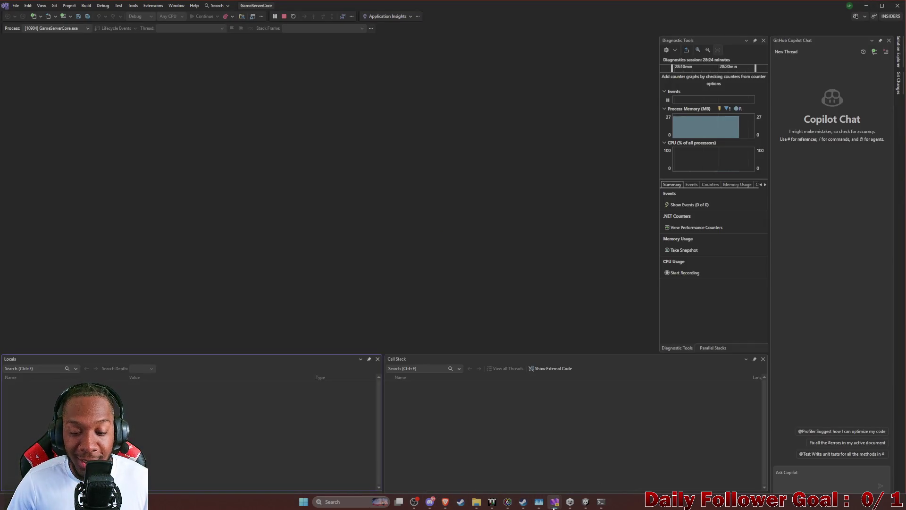
pyautogui.click(590, 460)
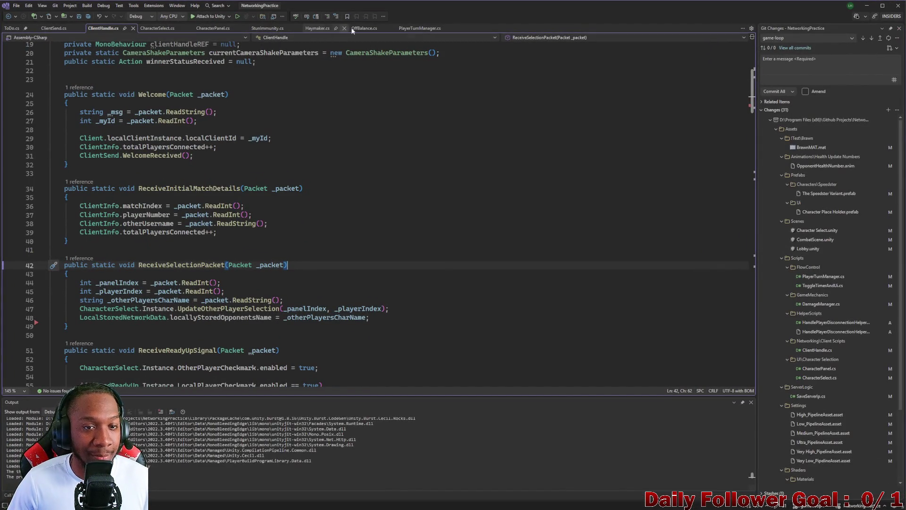
pyautogui.click(866, 5)
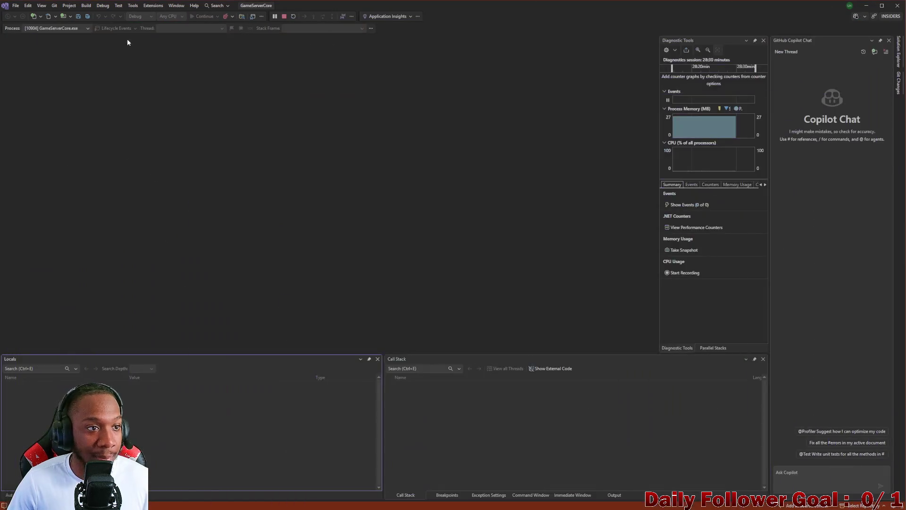
pyautogui.click(866, 7)
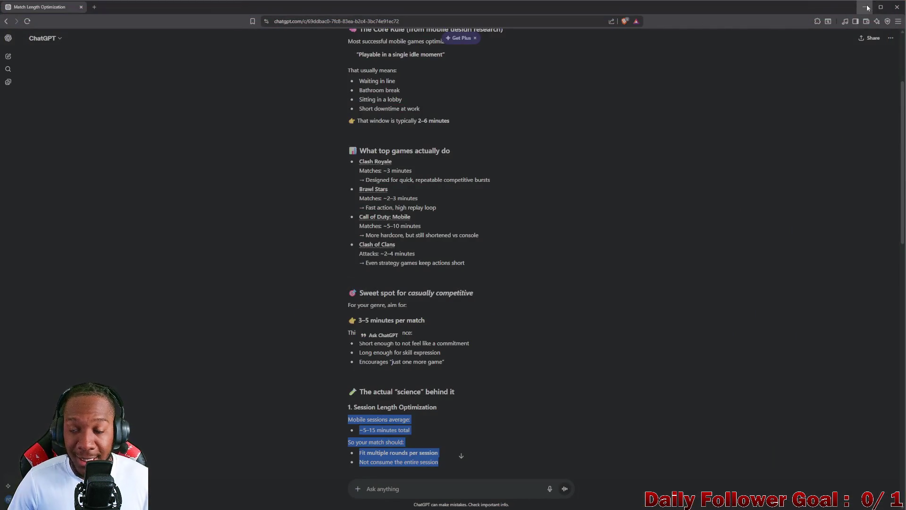
pyautogui.click(866, 7)
pyautogui.click(153, 33)
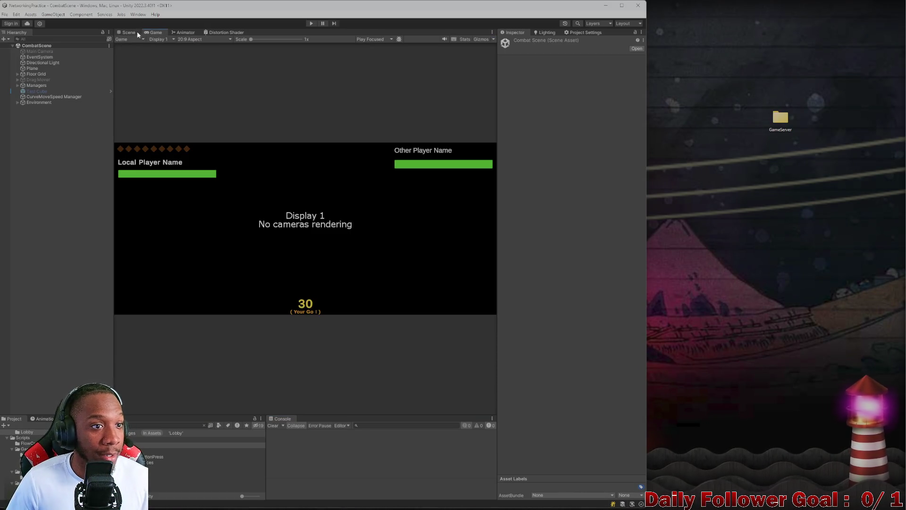
pyautogui.click(130, 33)
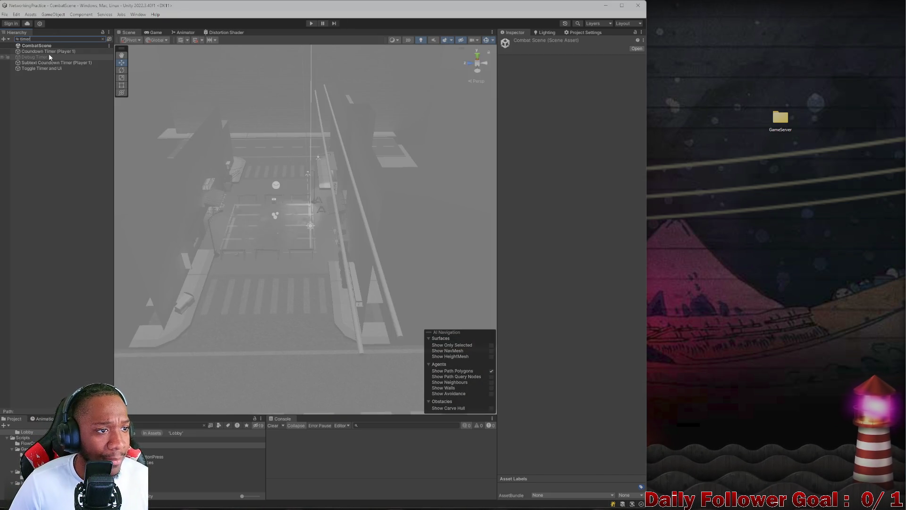
# Select Countdown Timer (Player 1), clear the Hierarchy filter, and scroll back up to its Countdown component.
pyautogui.click(49, 52)
pyautogui.scroll(-3, 577, 239)
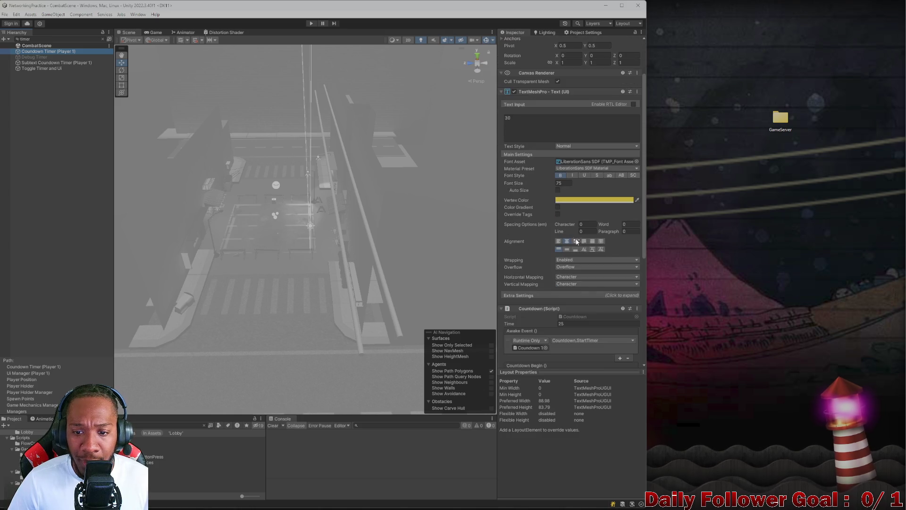
pyautogui.scroll(-3, 556, 324)
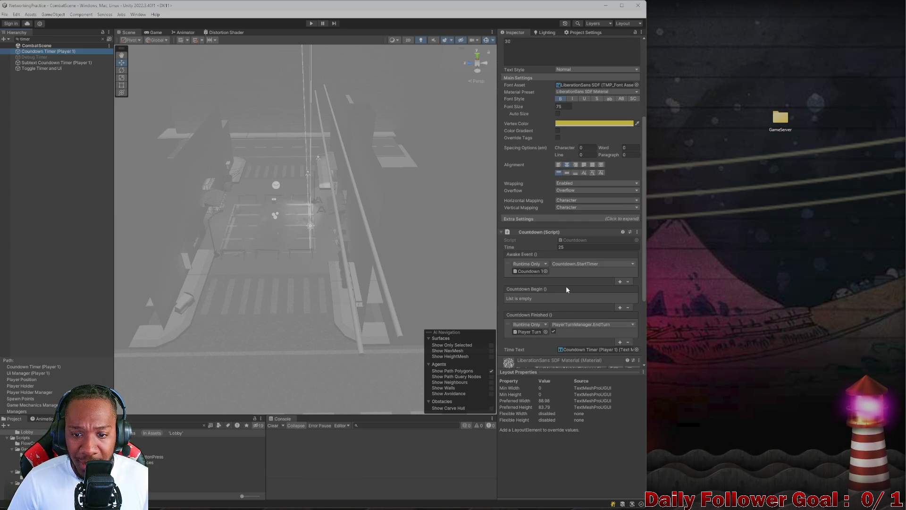
pyautogui.scroll(-2, 556, 281)
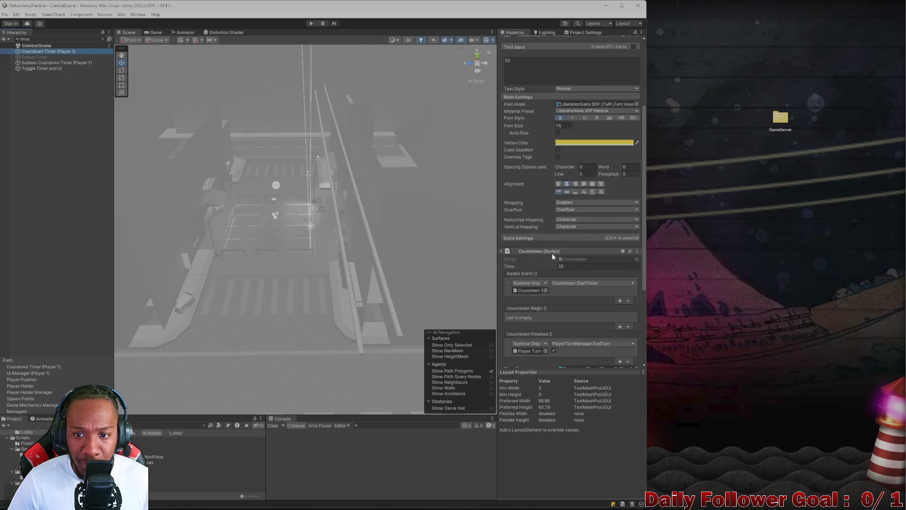
pyautogui.scroll(-3, 553, 256)
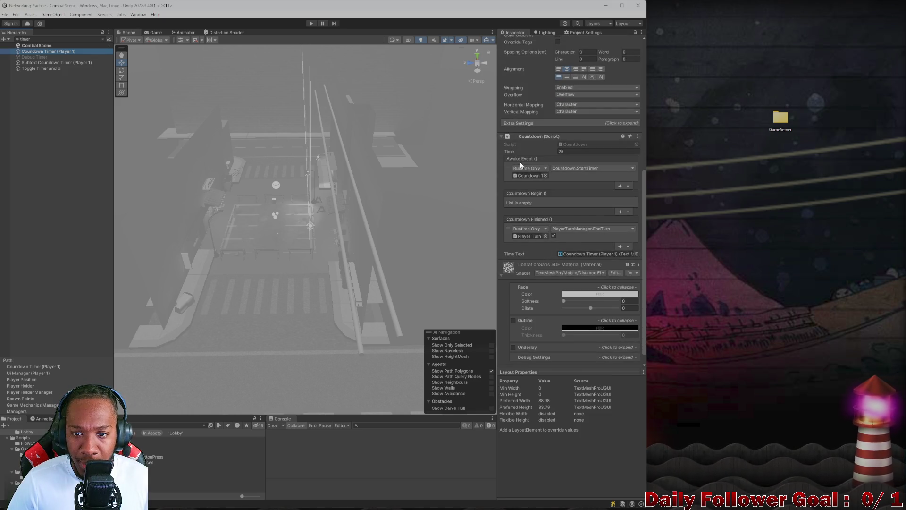
pyautogui.click(522, 177)
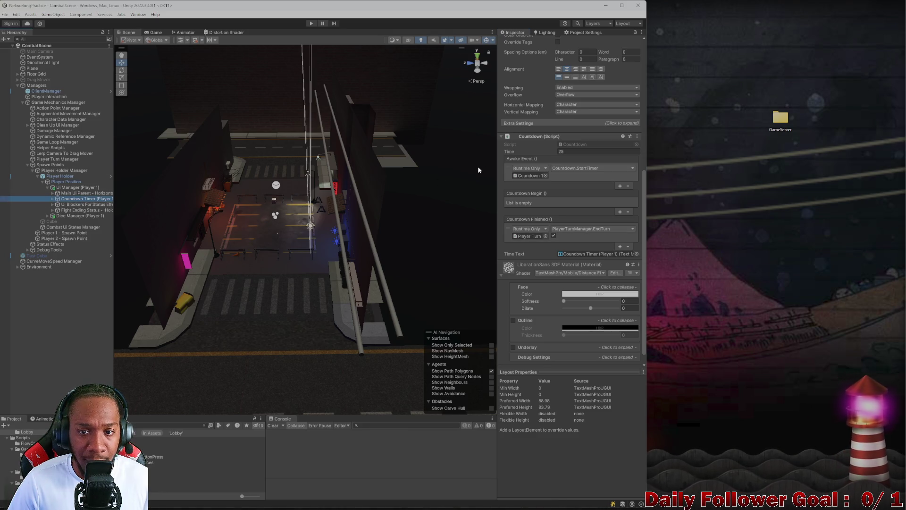
pyautogui.scroll(3, 552, 187)
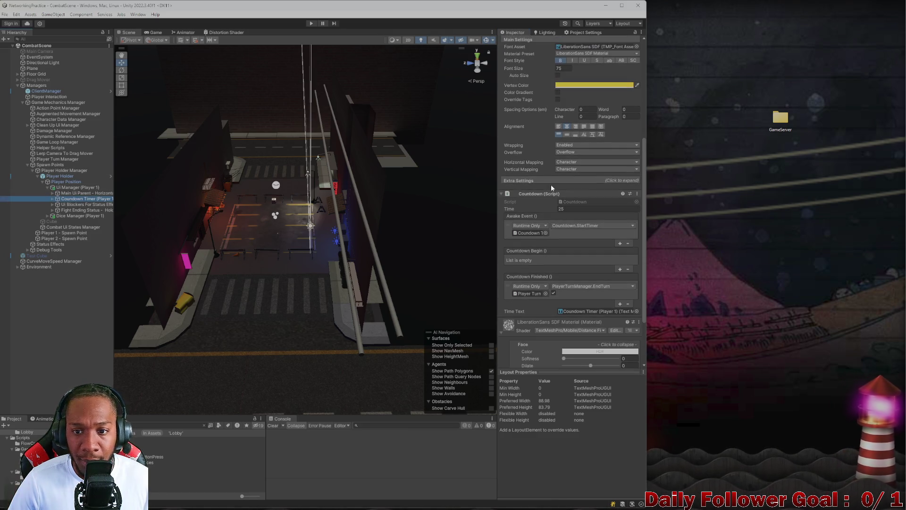
# Open Countdown.cs from the Script field, set maxTime to 25, and return to Unity to recompile.
pyautogui.doubleClick(580, 203)
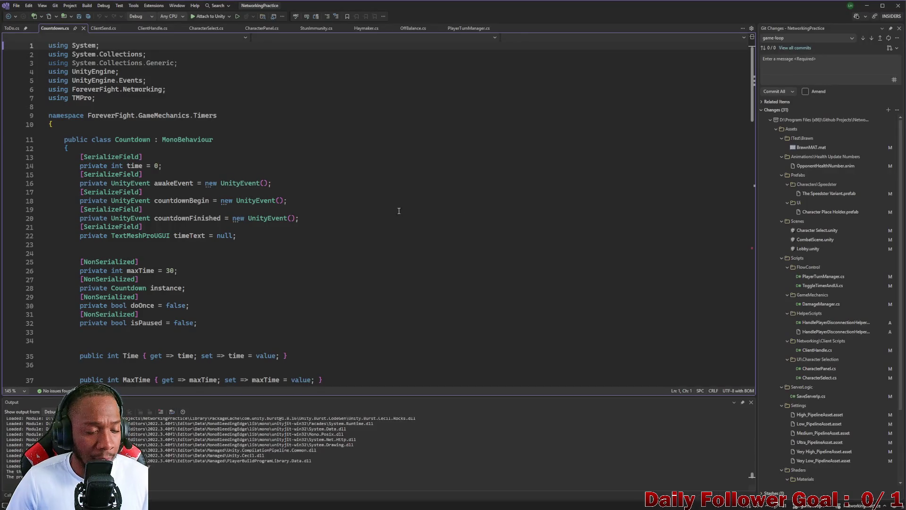
pyautogui.scroll(-5, 254, 233)
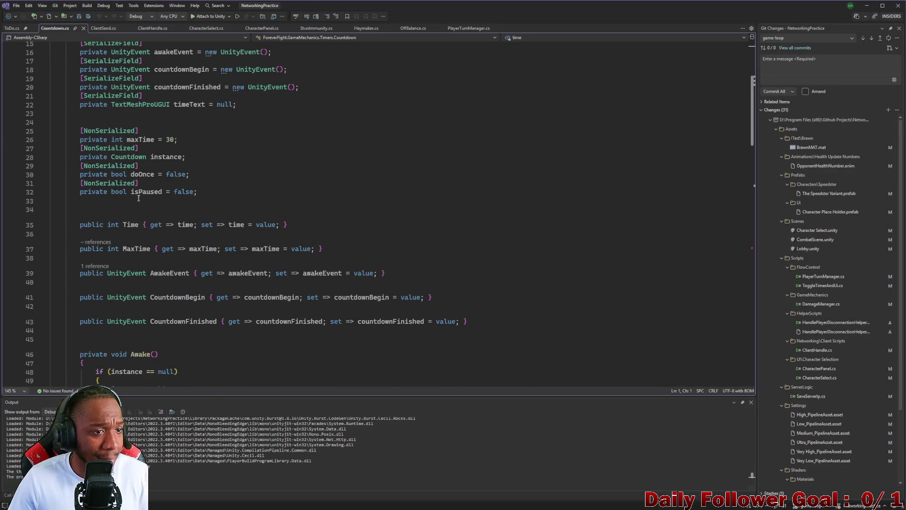
pyautogui.scroll(-1, 138, 198)
pyautogui.scroll(-5, 151, 171)
pyautogui.scroll(8, 151, 184)
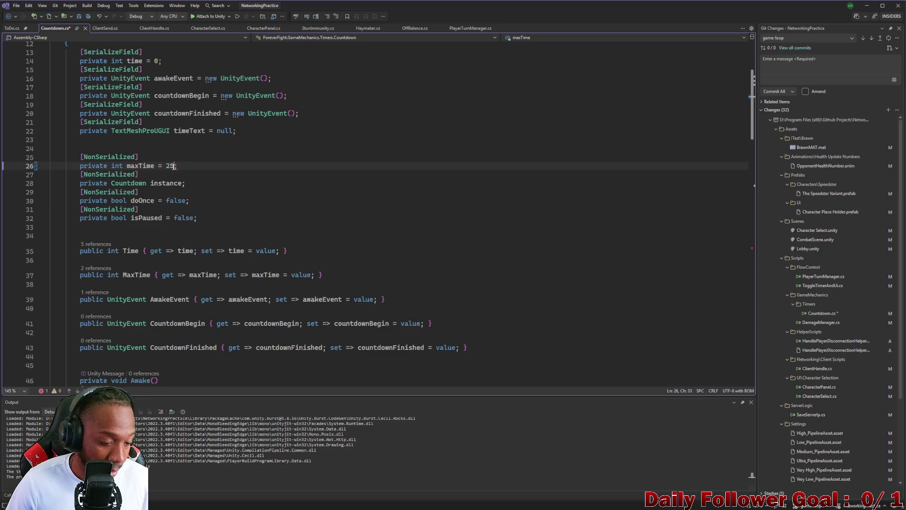
pyautogui.click(865, 6)
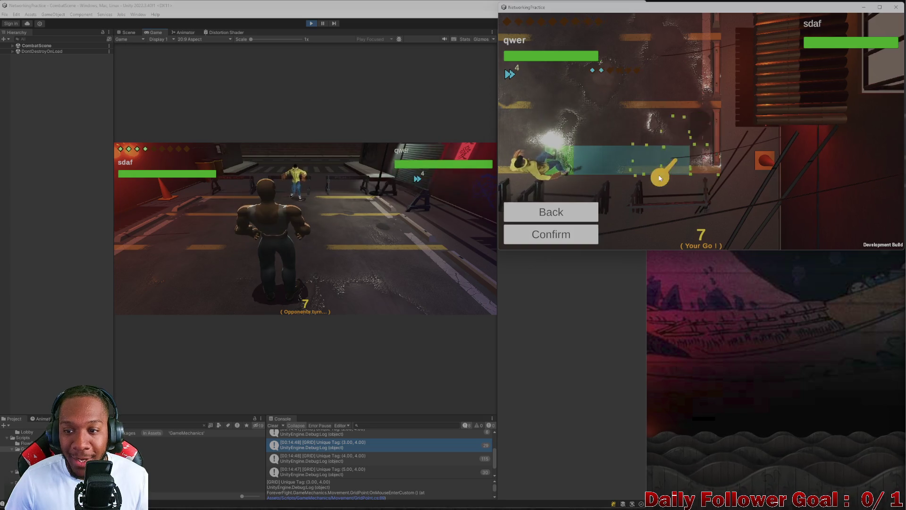
# Confirm the build client's move and end its turn, then move the editor fighter and end its turn.
pyautogui.press('e')
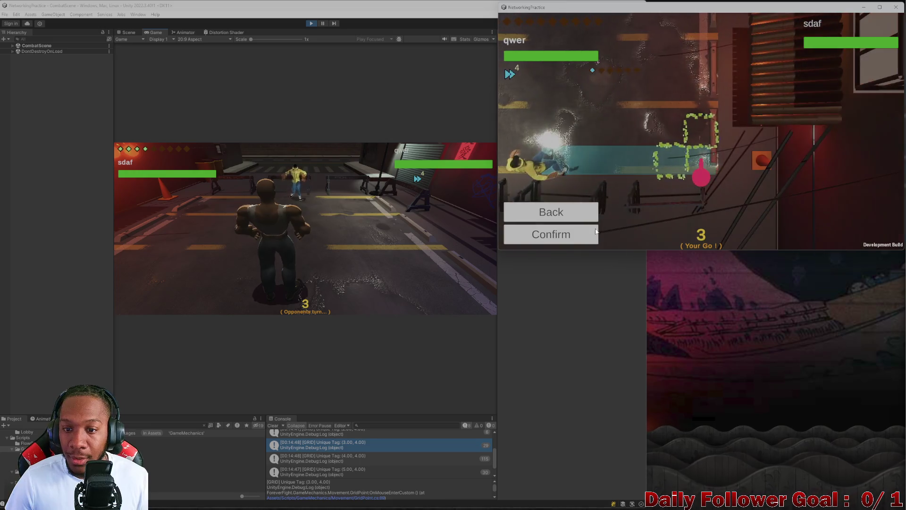
pyautogui.click(587, 233)
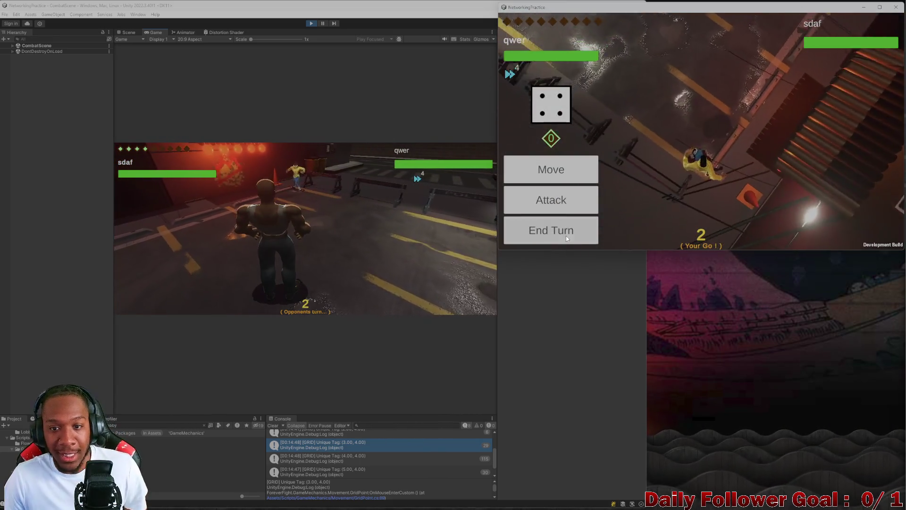
pyautogui.click(565, 235)
pyautogui.click(203, 233)
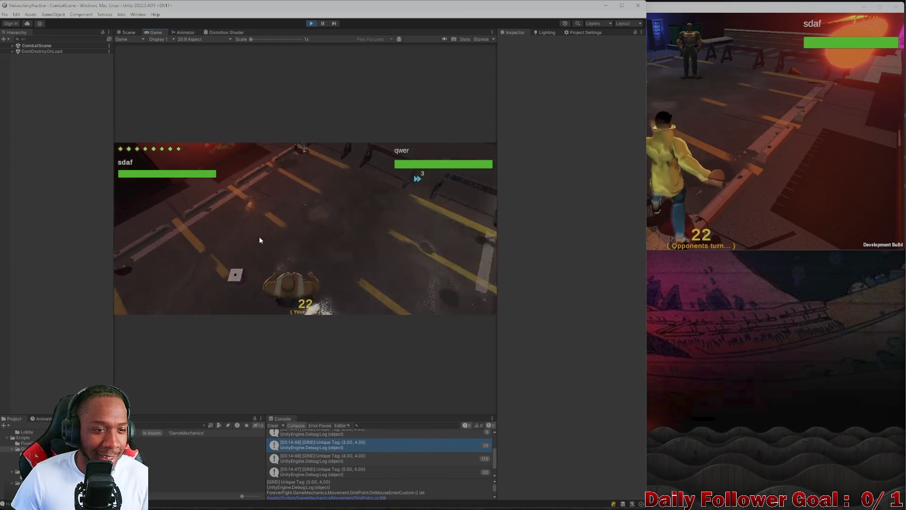
pyautogui.click(205, 255)
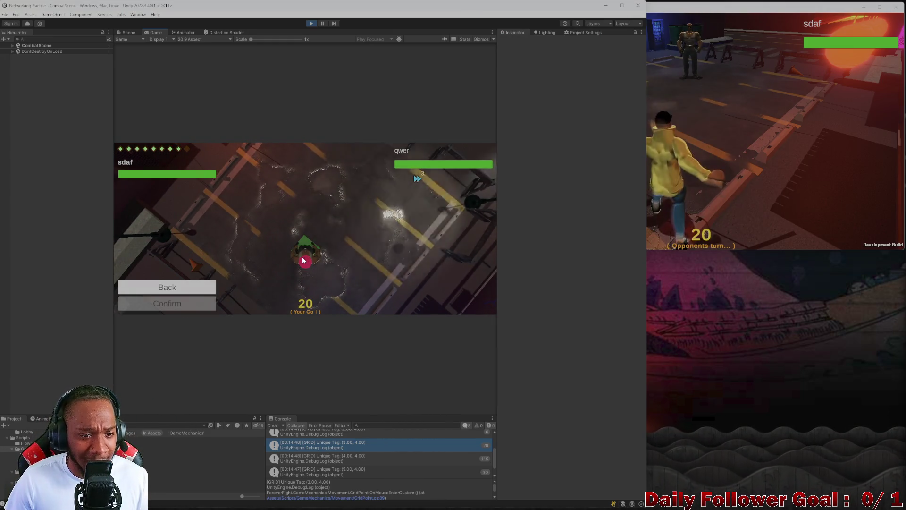
pyautogui.click(308, 246)
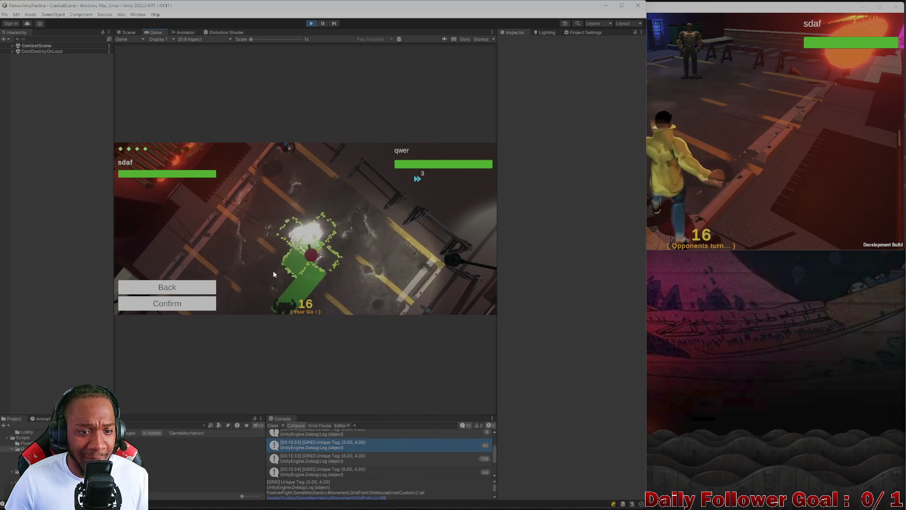
pyautogui.click(167, 302)
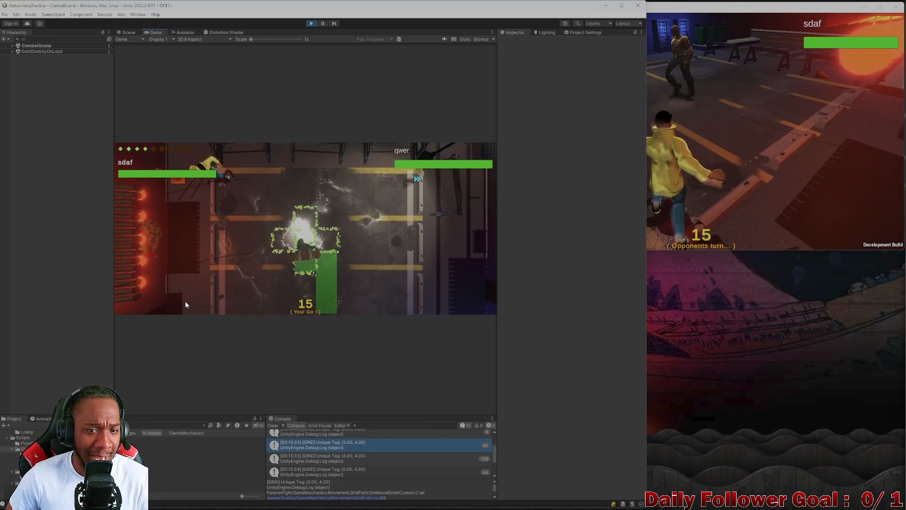
pyautogui.click(183, 302)
# End the build client's next turn, then move the editor fighter, check attacks, and end its turn.
pyautogui.click(725, 140)
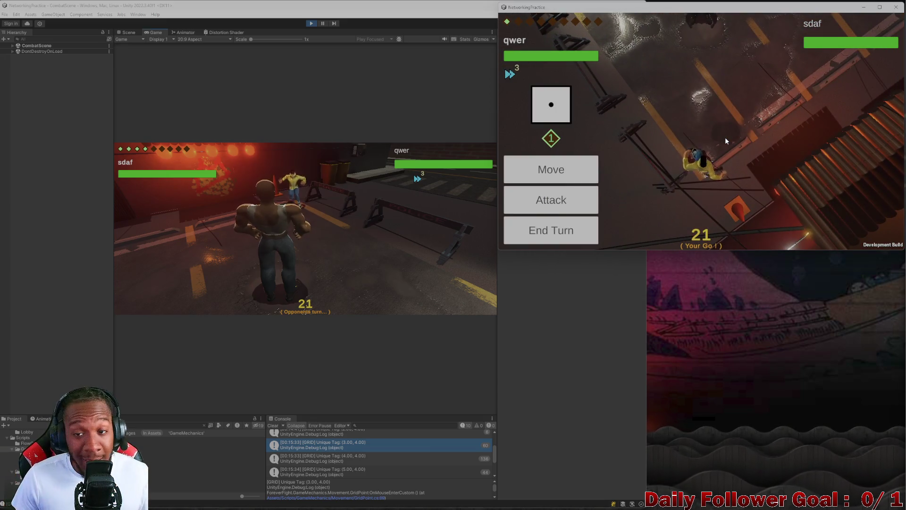
pyautogui.click(552, 234)
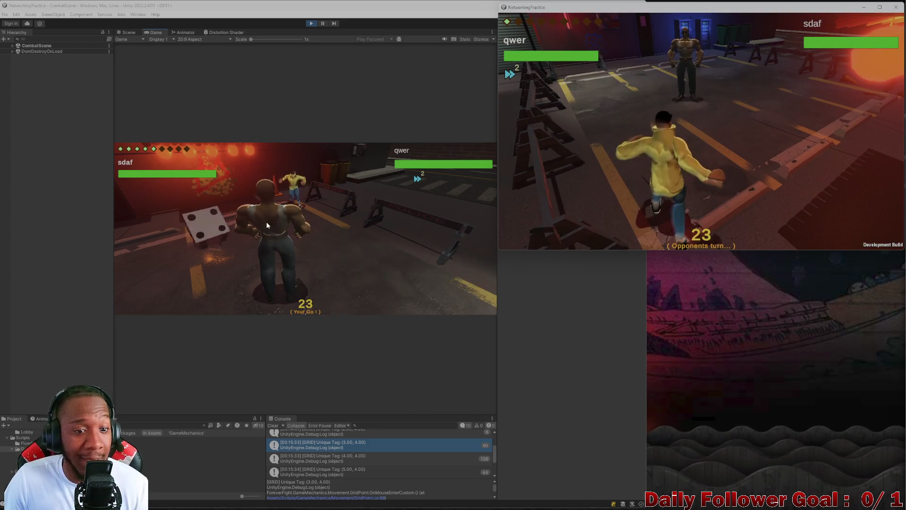
pyautogui.click(203, 243)
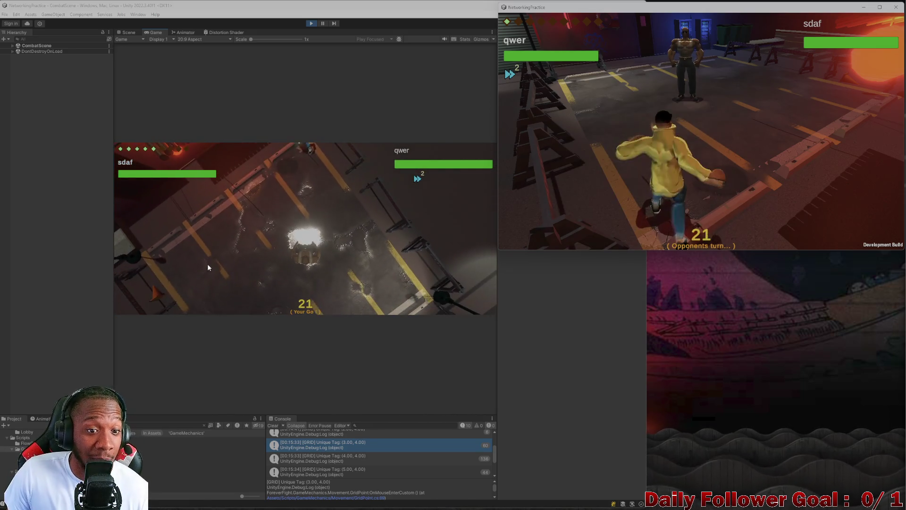
pyautogui.click(196, 256)
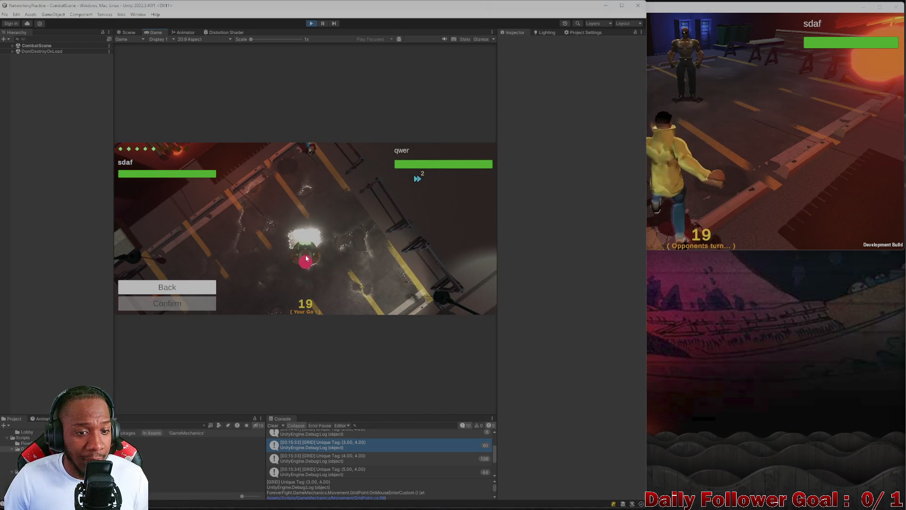
pyautogui.click(306, 258)
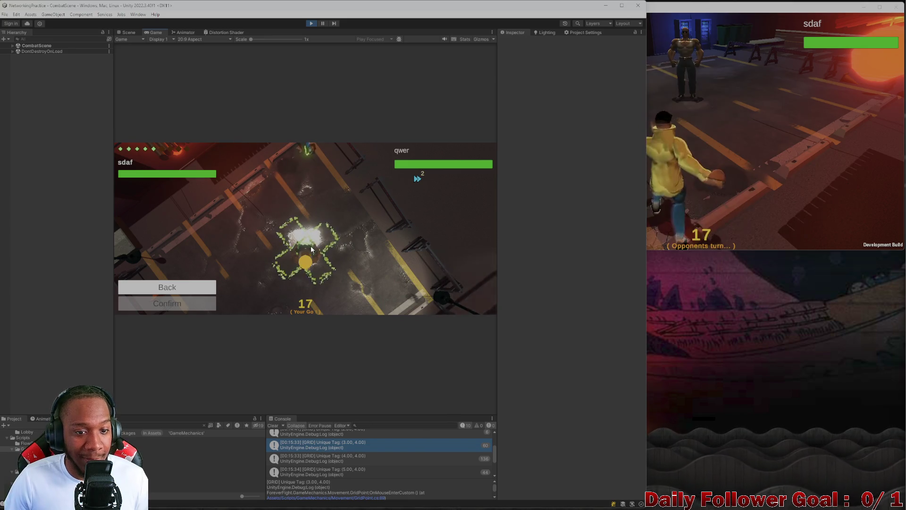
pyautogui.click(278, 250)
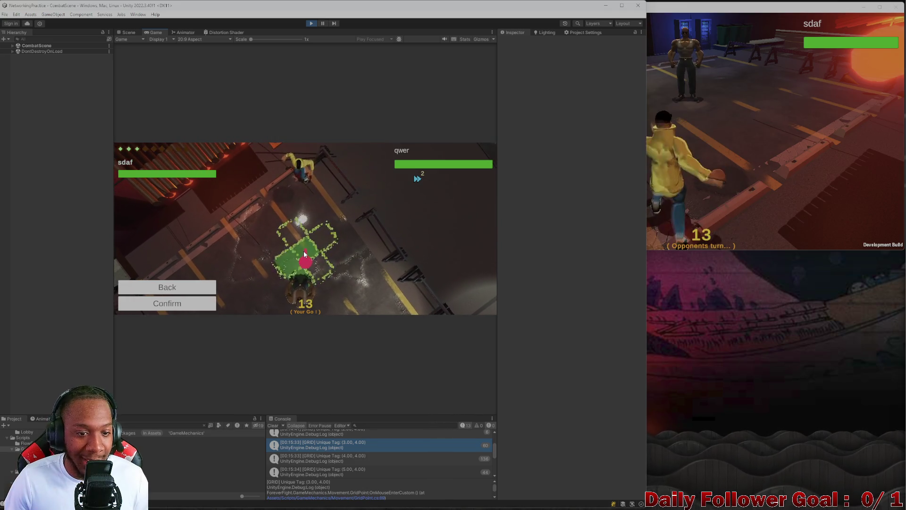
pyautogui.click(202, 302)
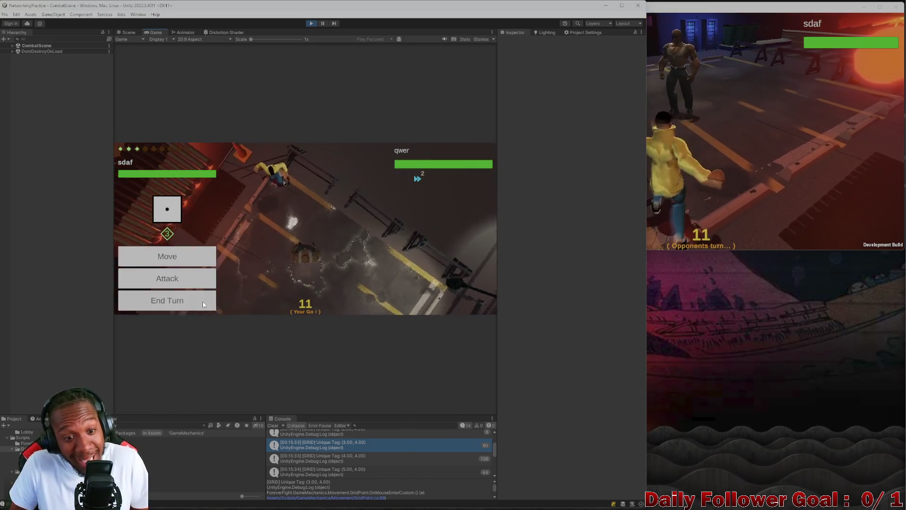
pyautogui.click(196, 278)
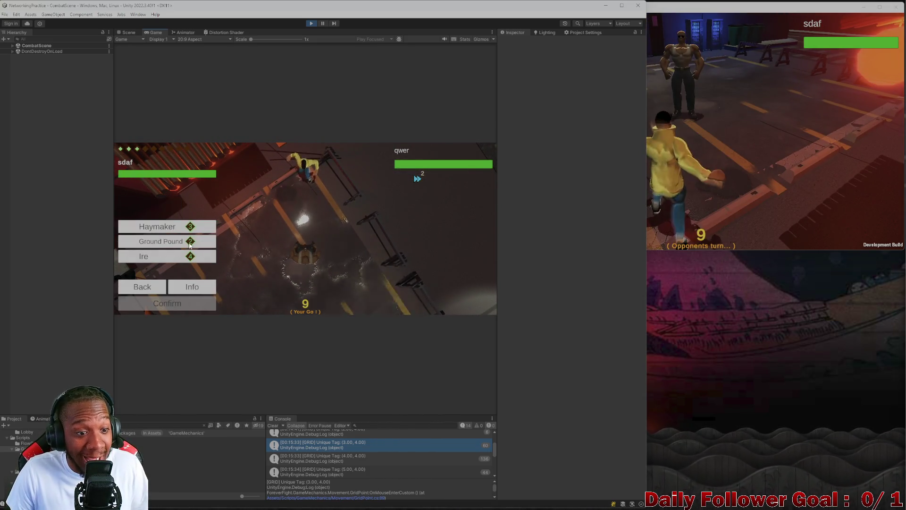
pyautogui.click(141, 286)
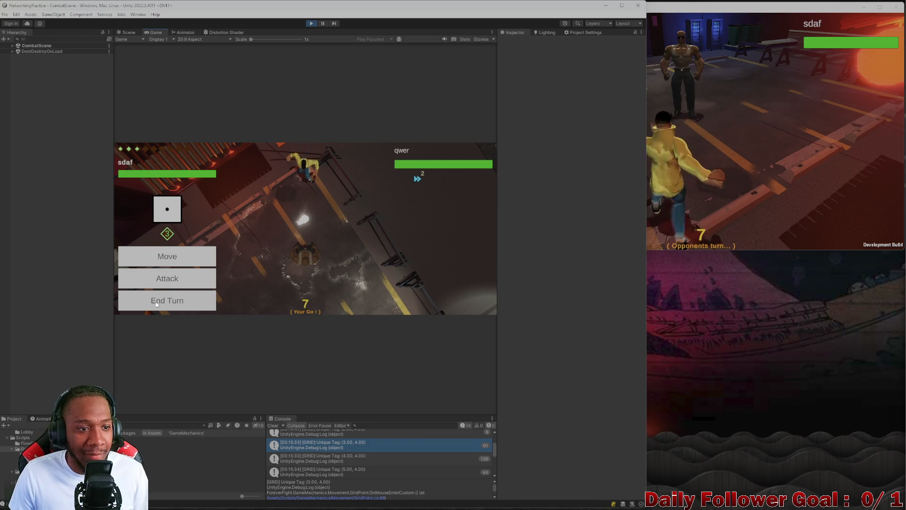
pyautogui.click(156, 302)
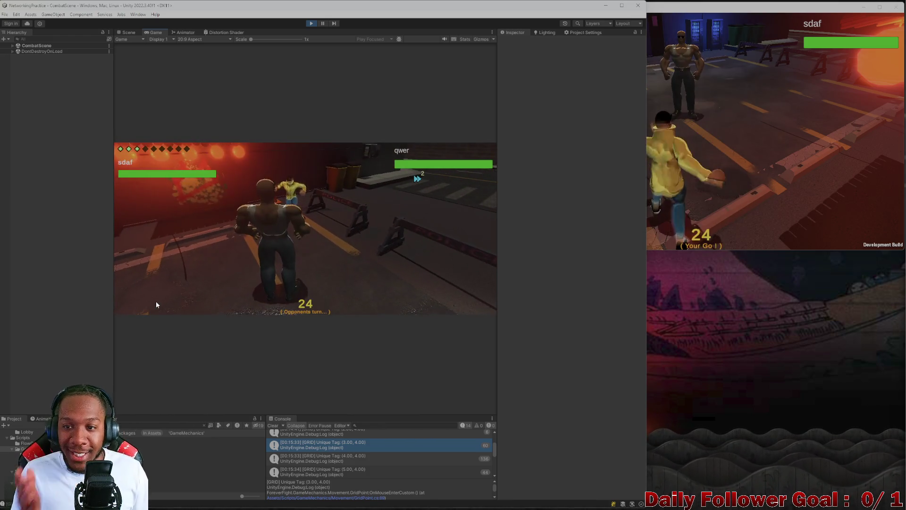
# In the build window, apply Haste, make a move, and end the build player's turn.
pyautogui.click(698, 149)
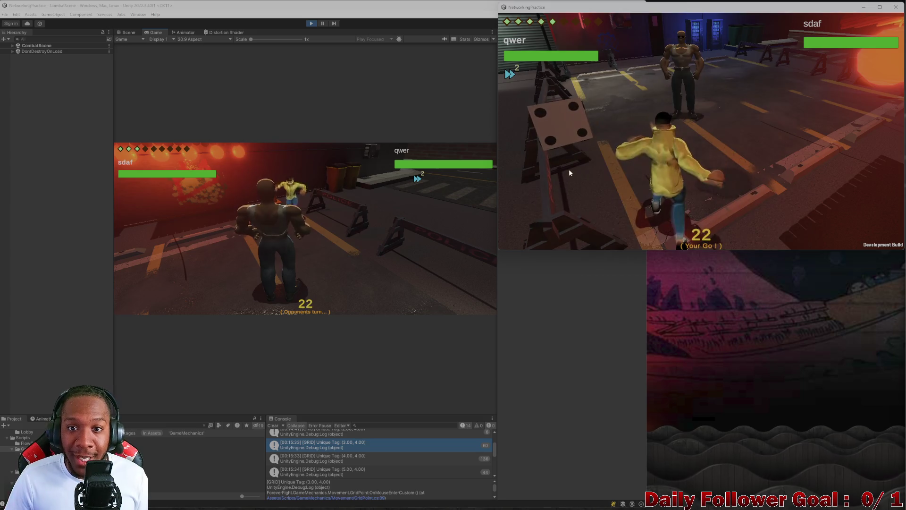
pyautogui.click(570, 175)
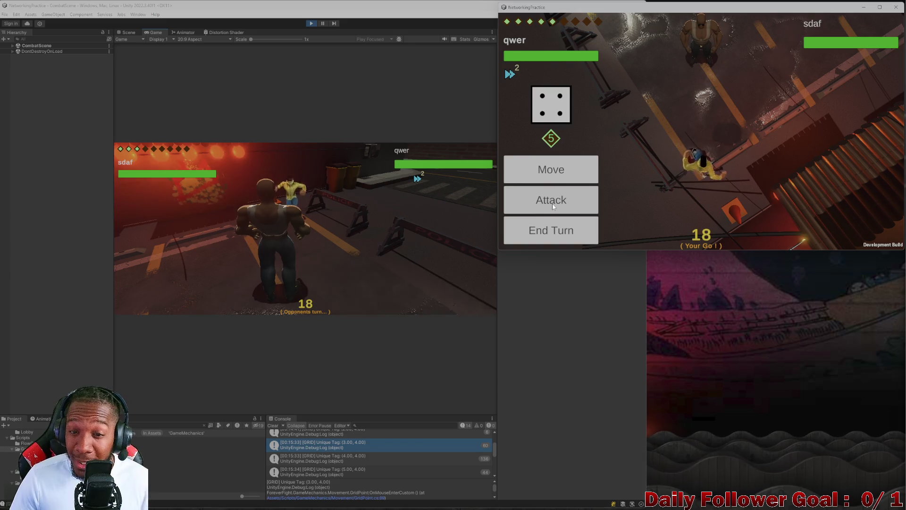
pyautogui.click(553, 203)
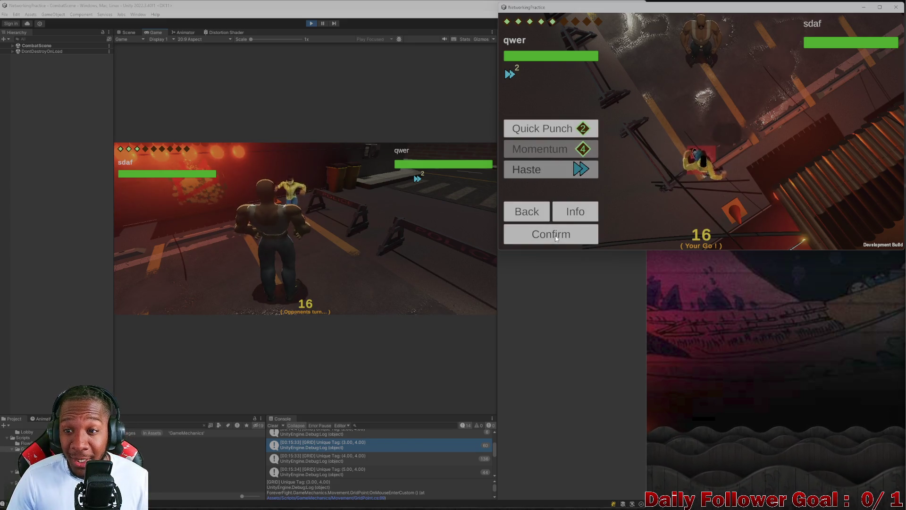
pyautogui.click(552, 235)
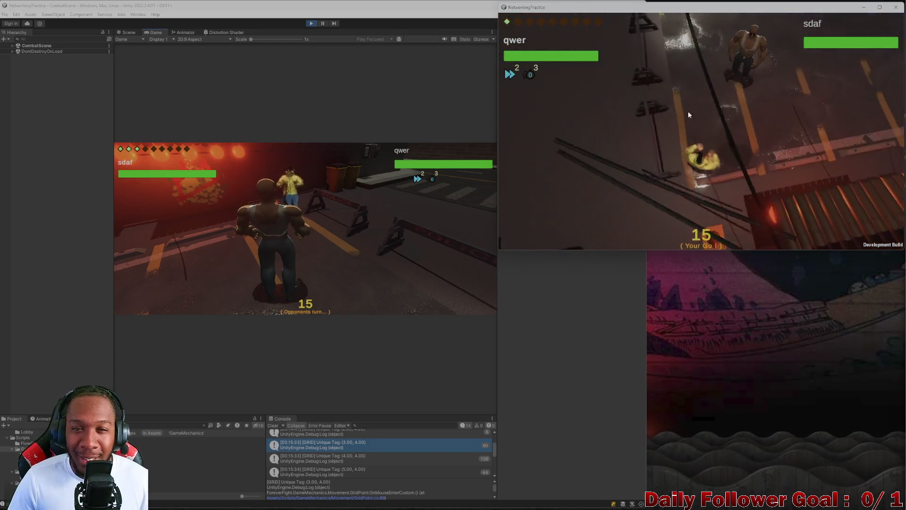
pyautogui.click(550, 170)
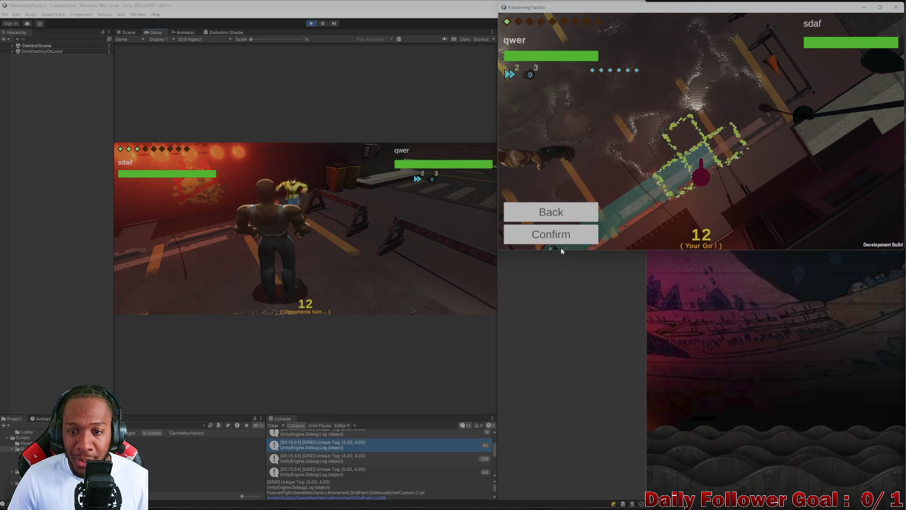
pyautogui.click(569, 235)
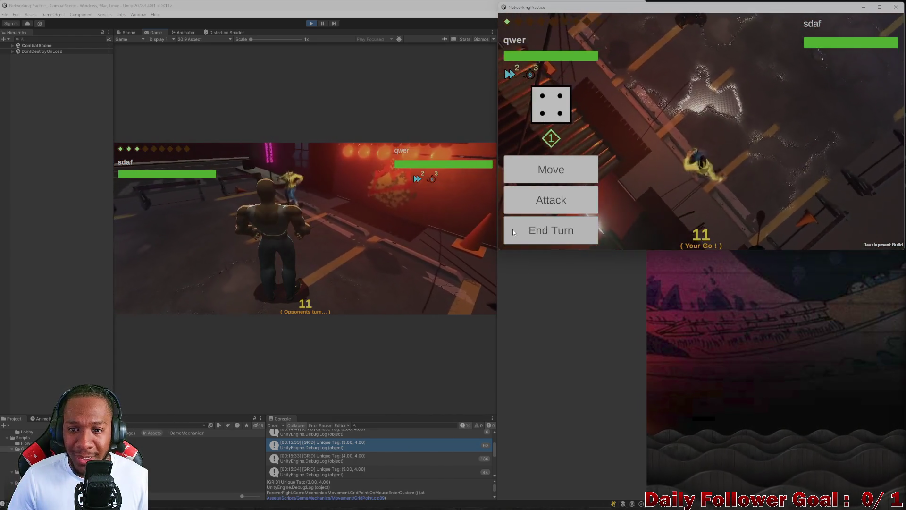
pyautogui.click(555, 233)
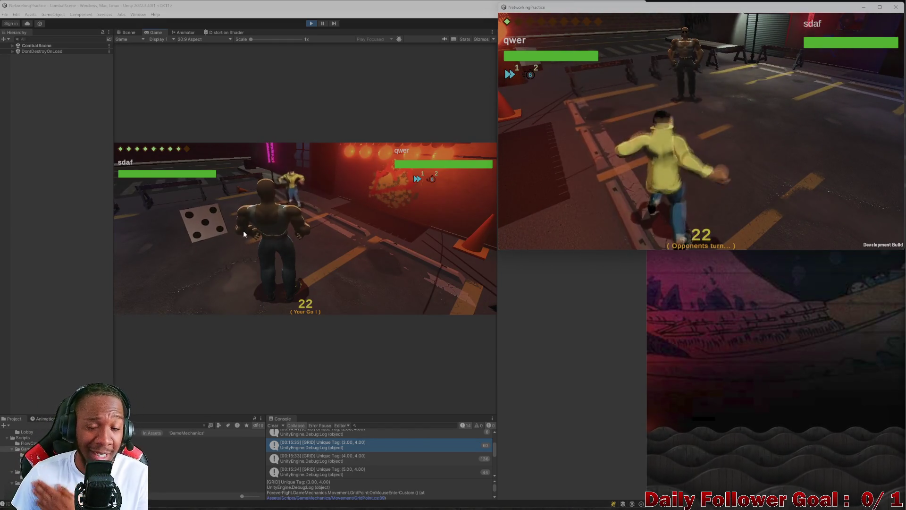
# Move the editor player's fighter to a new tile and end its turn.
pyautogui.click(167, 255)
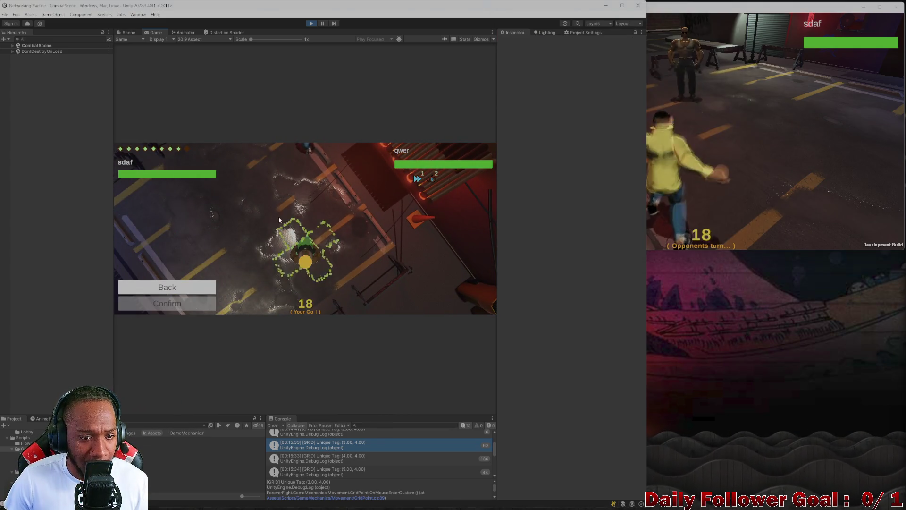
pyautogui.click(323, 263)
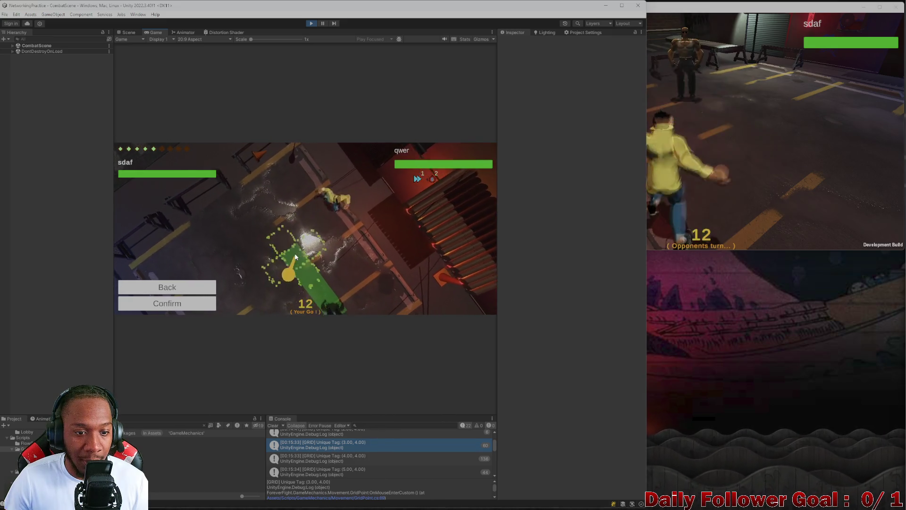
pyautogui.click(310, 248)
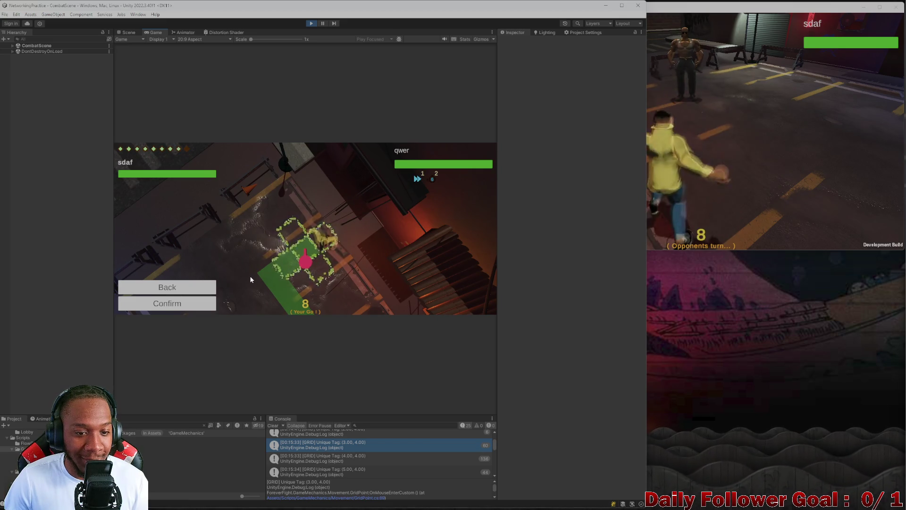
pyautogui.click(304, 270)
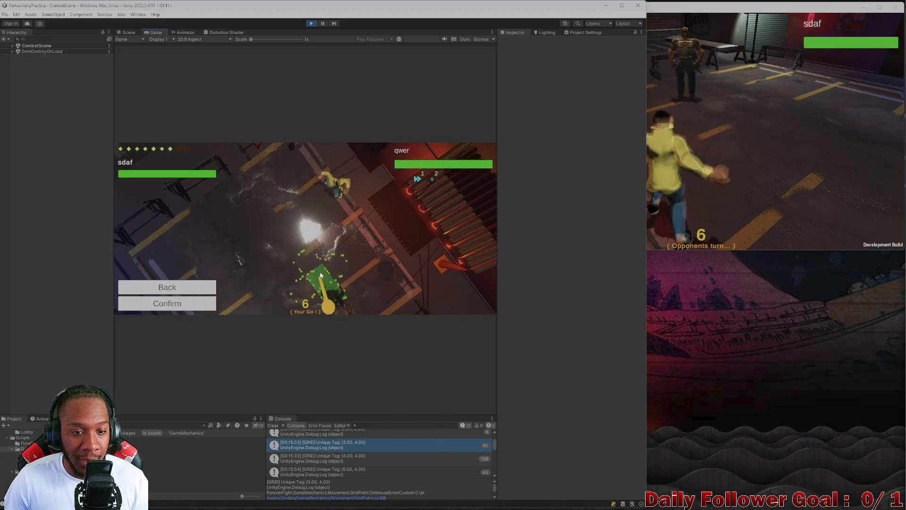
pyautogui.click(204, 306)
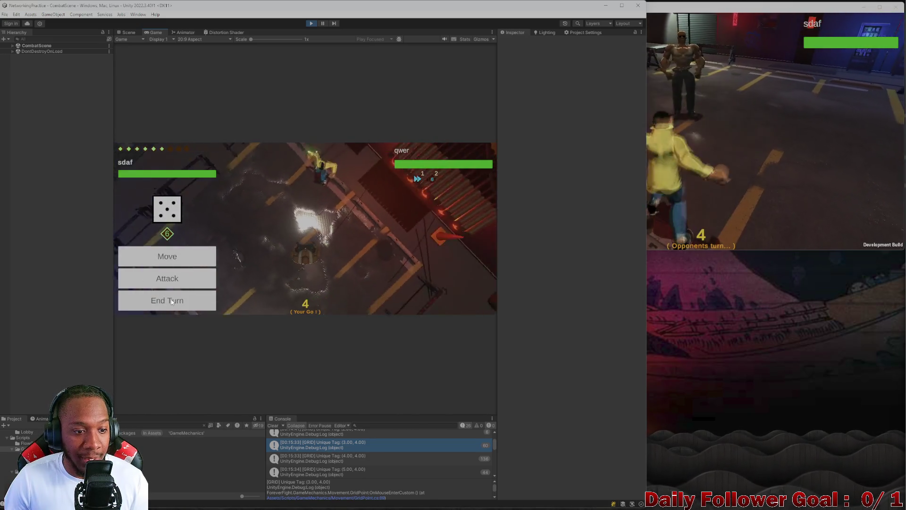
pyautogui.click(171, 299)
pyautogui.click(783, 114)
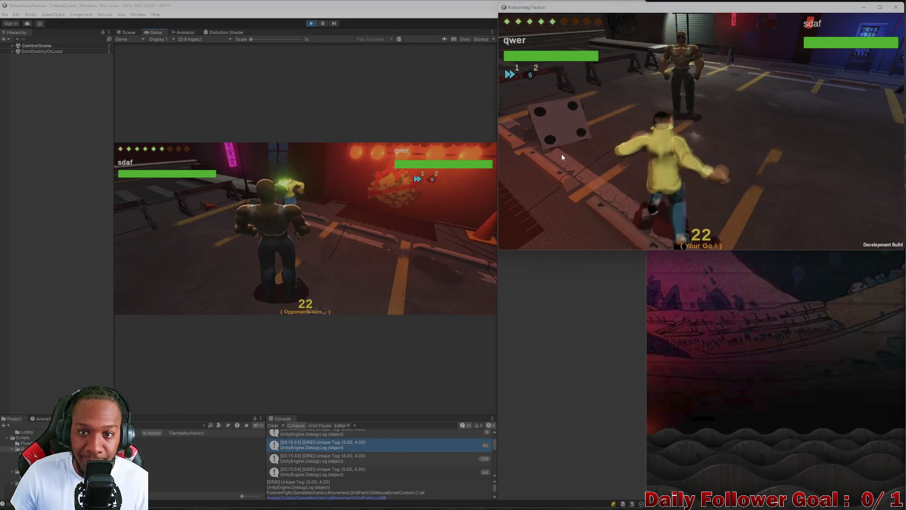
# Move the build fighter to a tile along the blue path toward its opponent.
pyautogui.click(555, 170)
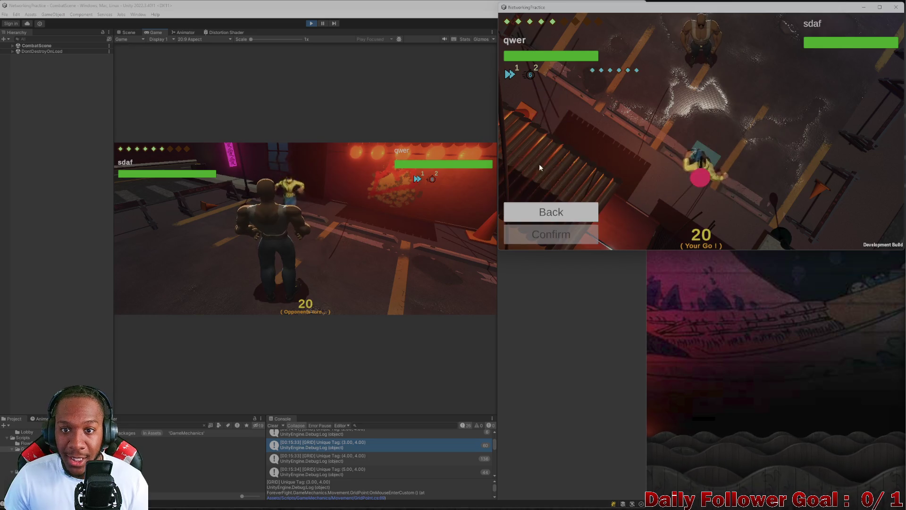
pyautogui.click(709, 169)
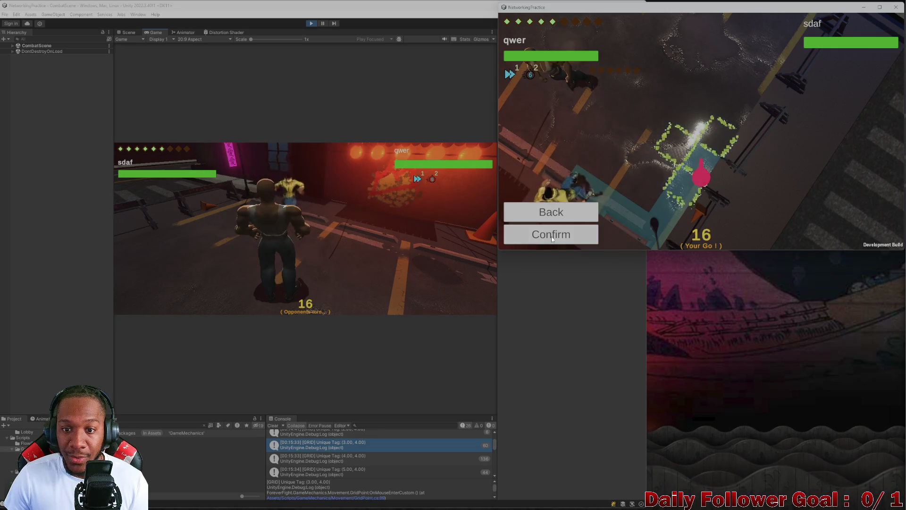
pyautogui.click(553, 235)
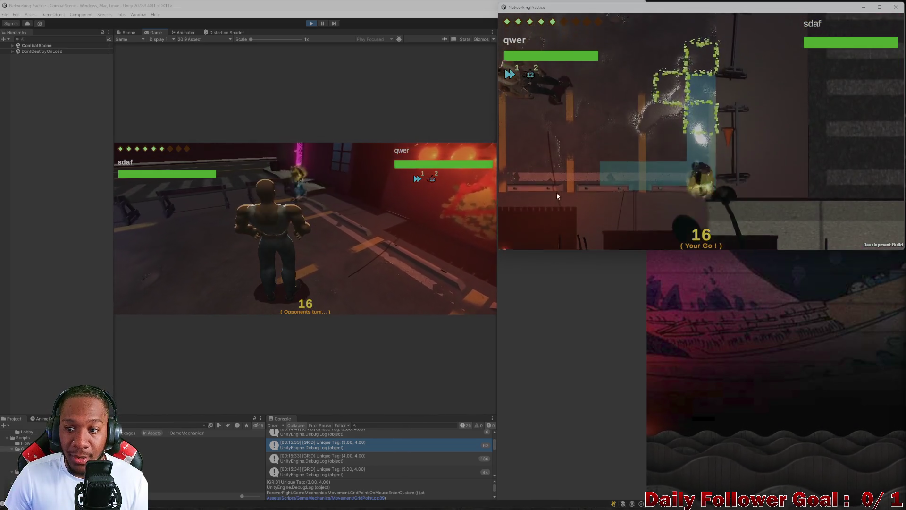
# Make a second move to a nearer tile on the green path and end the turn.
pyautogui.click(550, 168)
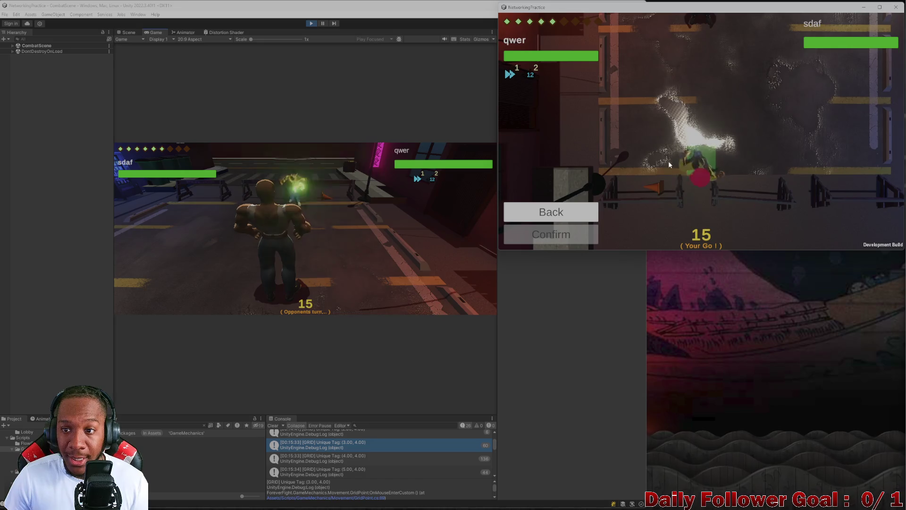
pyautogui.click(713, 166)
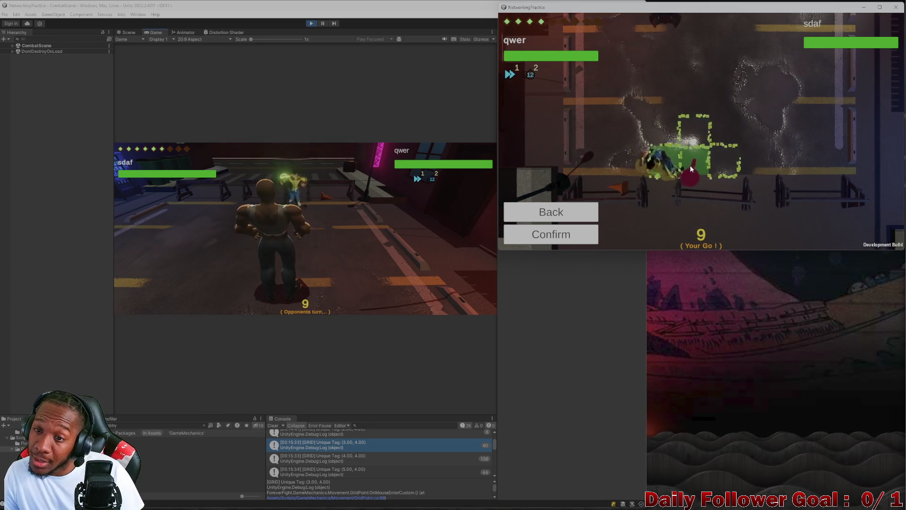
pyautogui.click(695, 164)
pyautogui.click(678, 168)
pyautogui.click(677, 168)
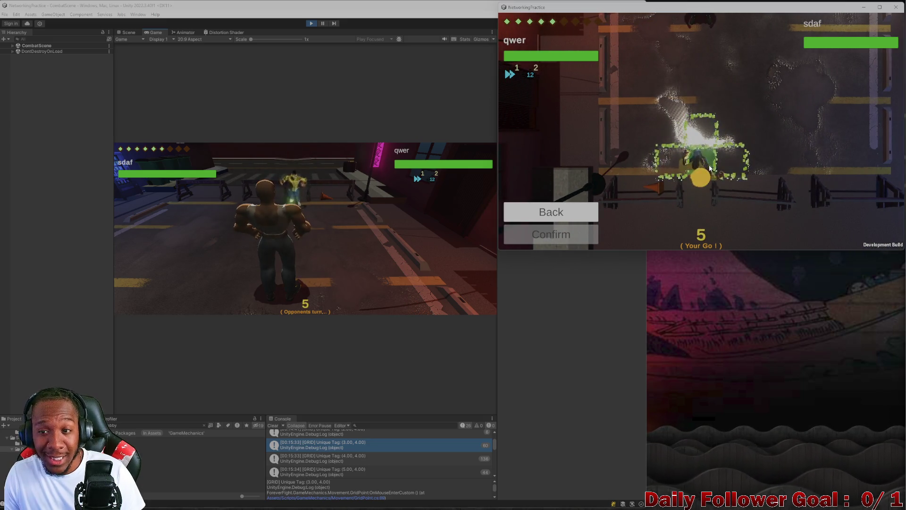
pyautogui.click(698, 140)
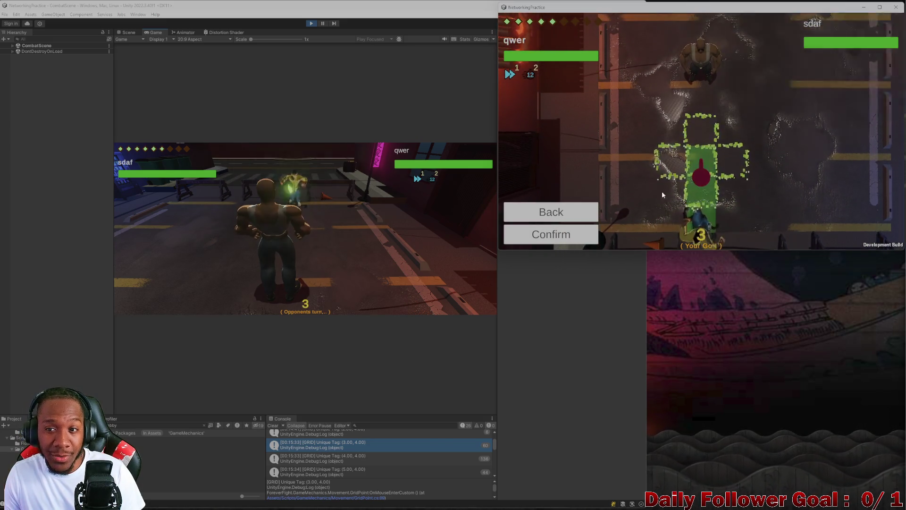
pyautogui.click(576, 234)
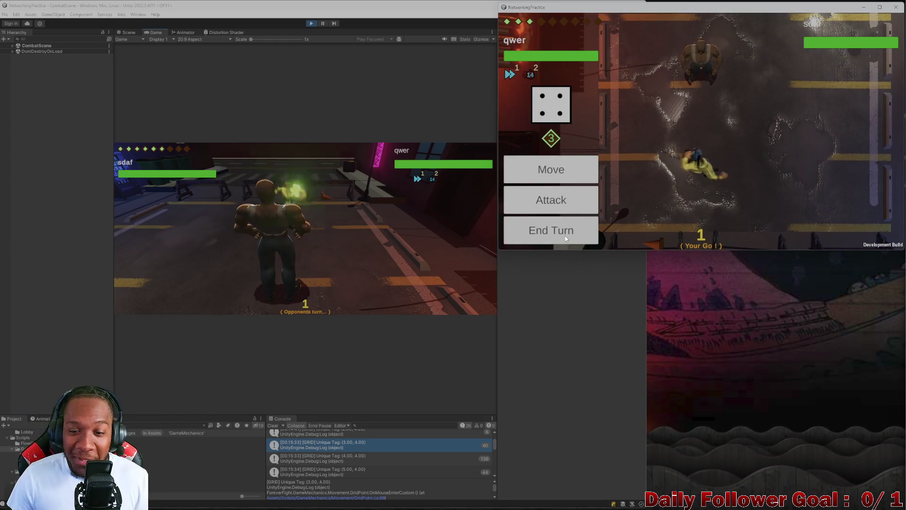
pyautogui.click(565, 235)
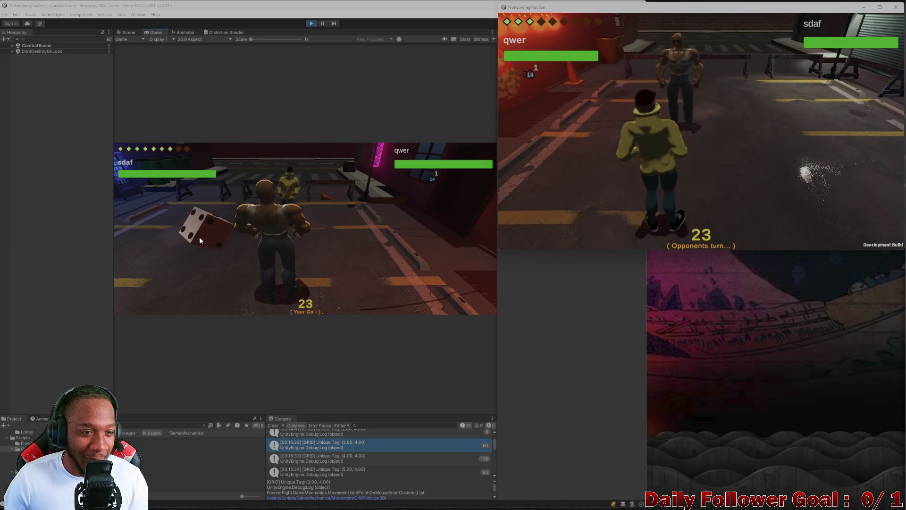
# Step the editor fighter one tile onto the centre tile, attack the opponent, and return to the build window.
pyautogui.click(199, 240)
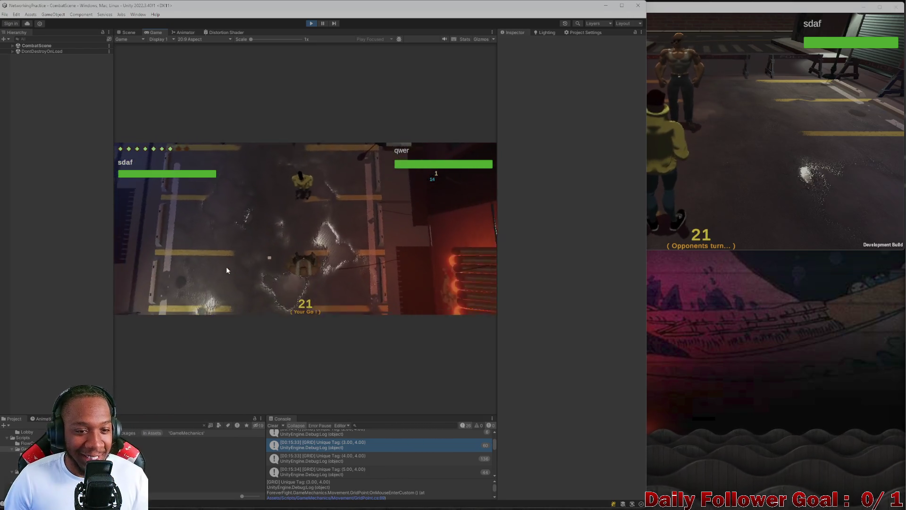
pyautogui.click(167, 257)
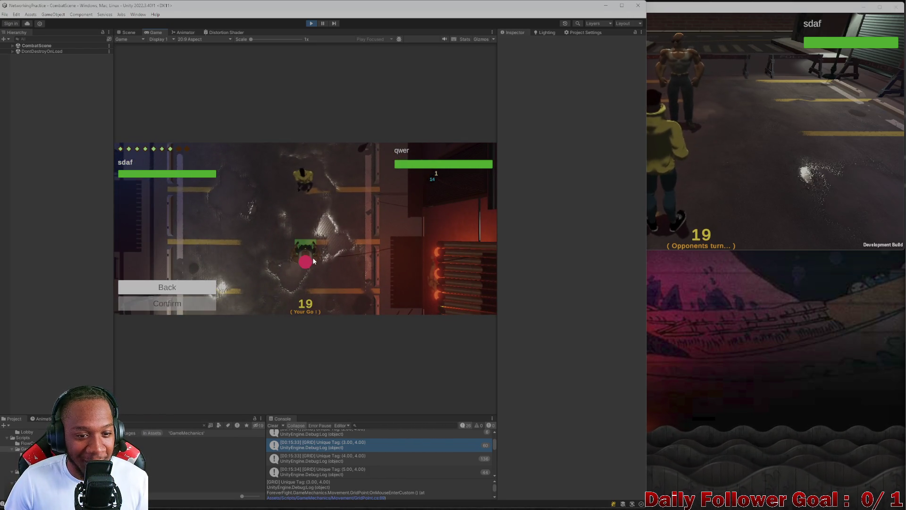
pyautogui.click(297, 258)
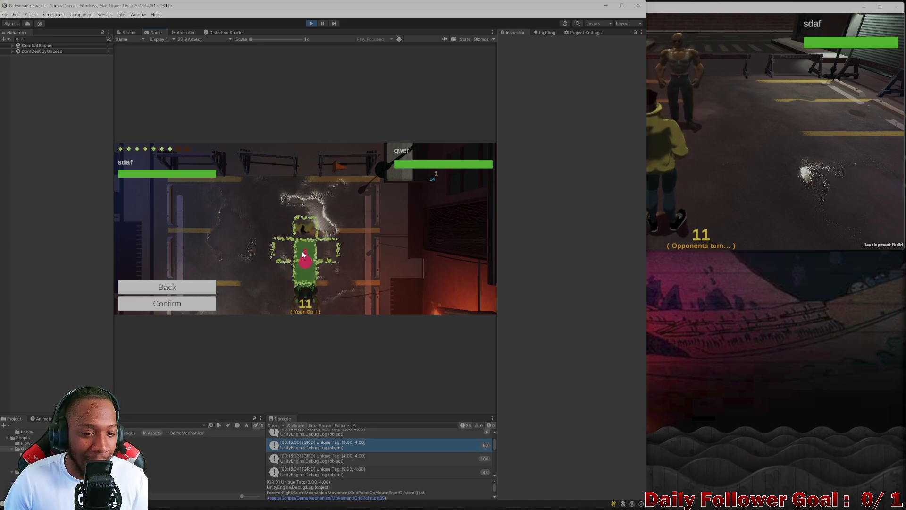
pyautogui.click(308, 273)
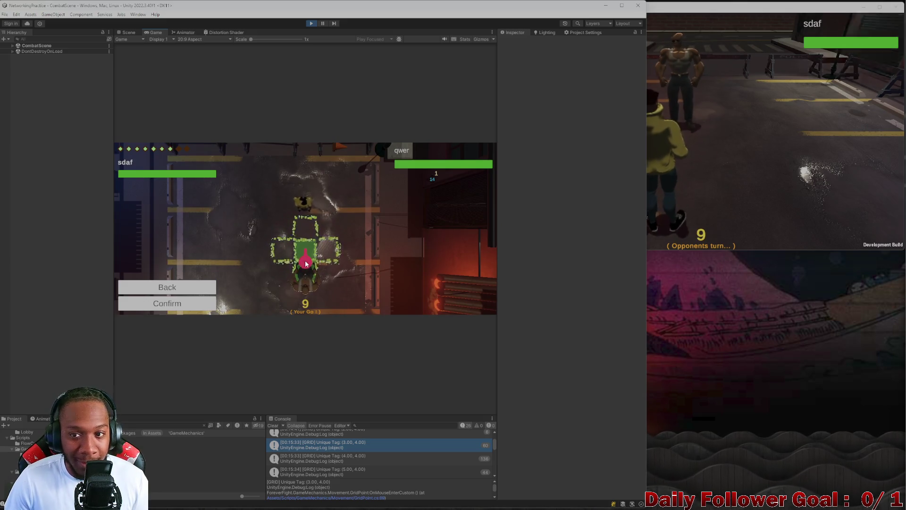
pyautogui.click(302, 249)
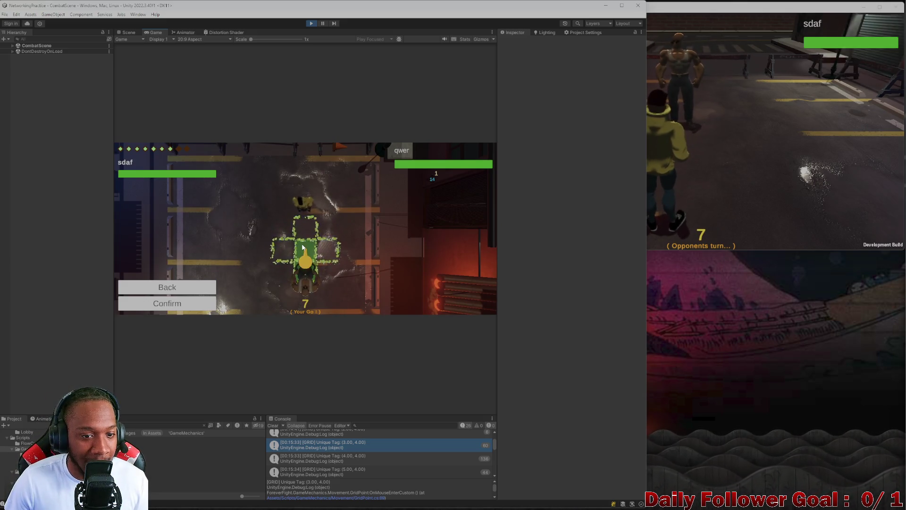
pyautogui.click(294, 258)
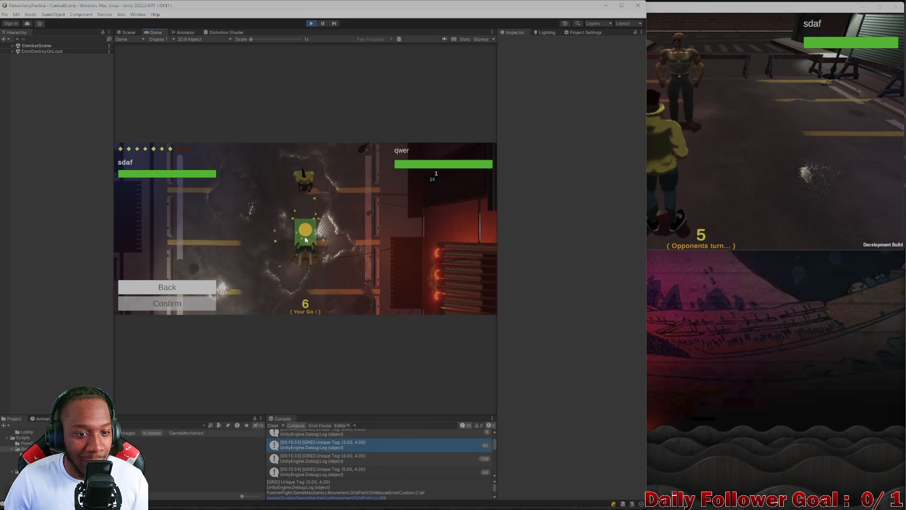
pyautogui.click(189, 302)
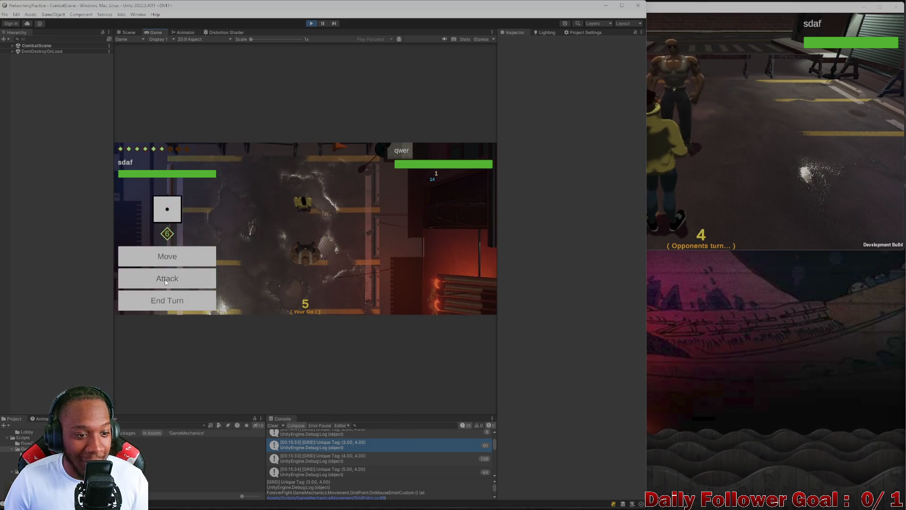
pyautogui.click(155, 303)
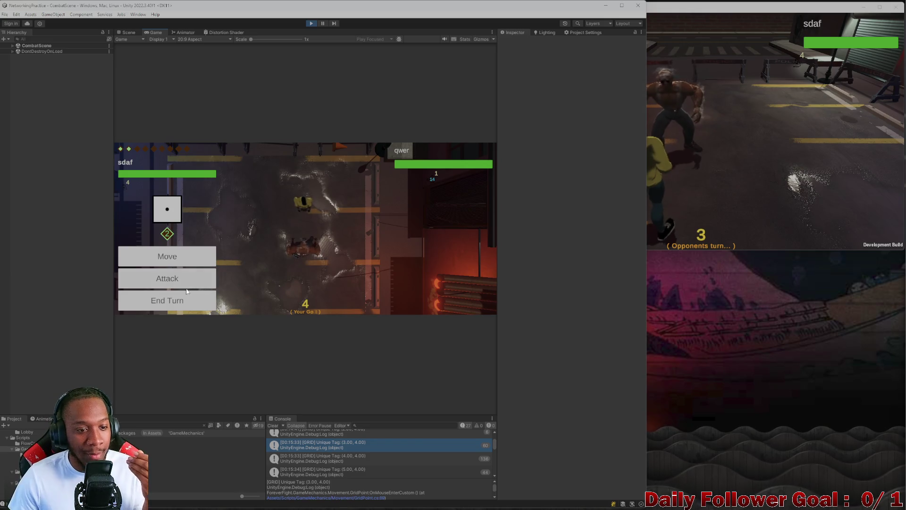
pyautogui.click(699, 177)
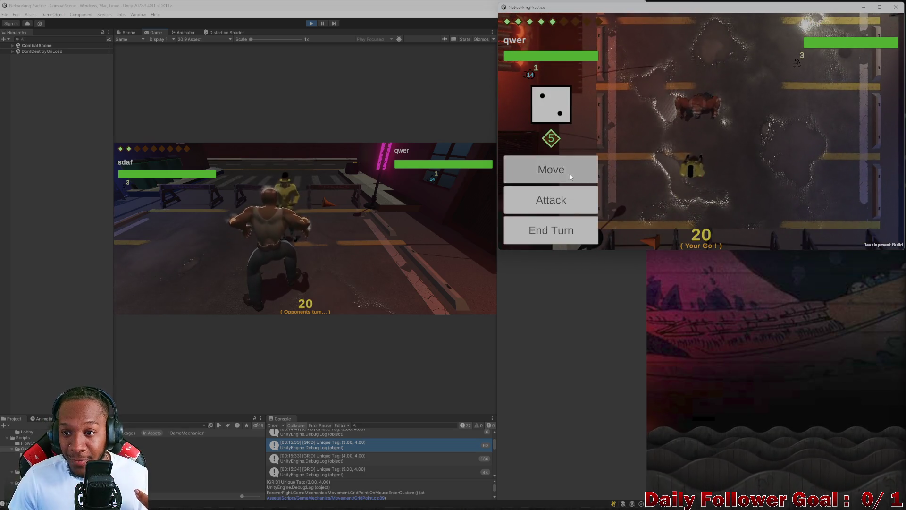
# Move the hooded fighter, then attack the brawler for 41 damage.
pyautogui.click(570, 174)
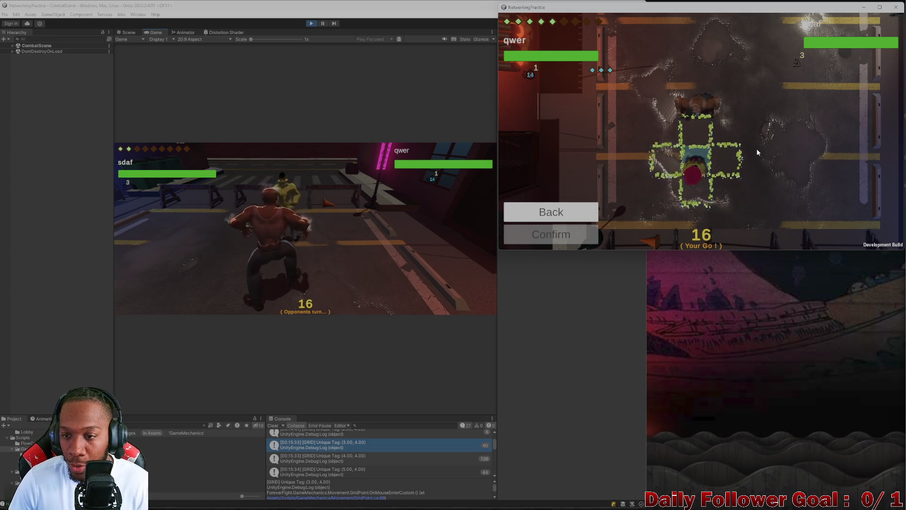
pyautogui.click(702, 169)
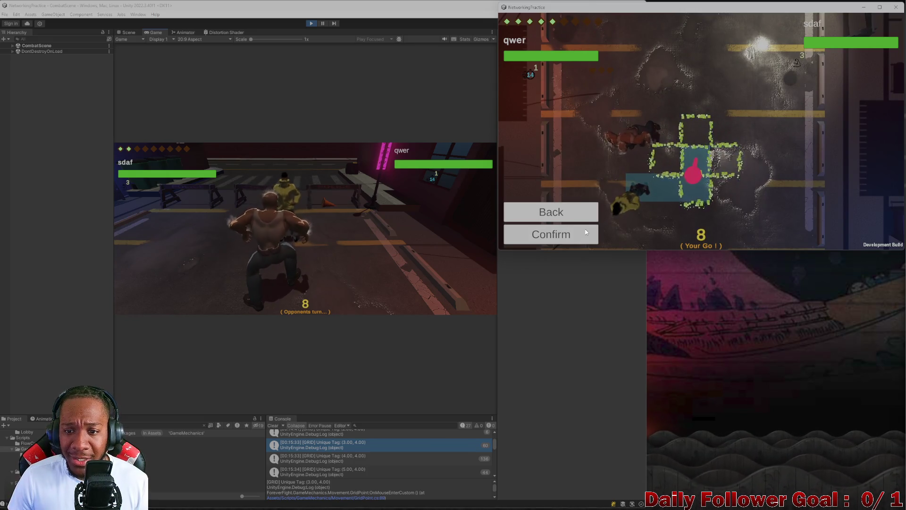
pyautogui.click(585, 231)
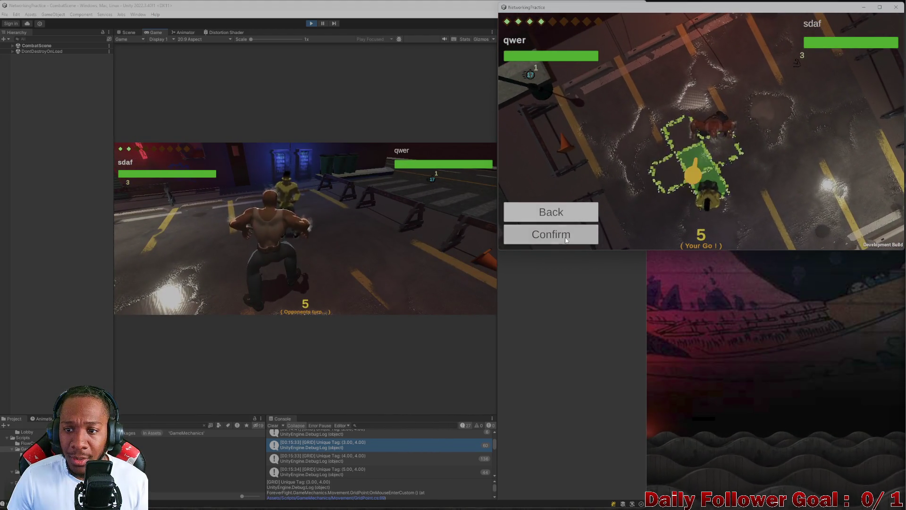
pyautogui.click(580, 207)
pyautogui.click(579, 203)
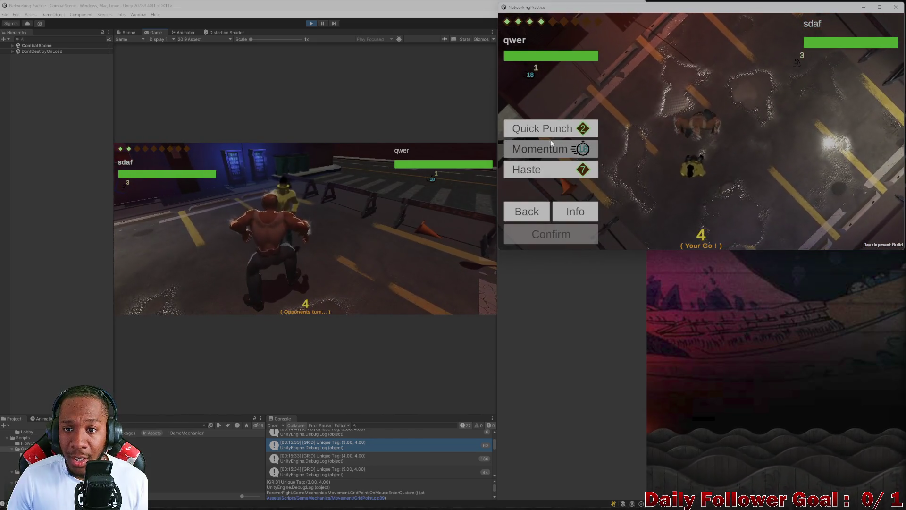
pyautogui.click(554, 237)
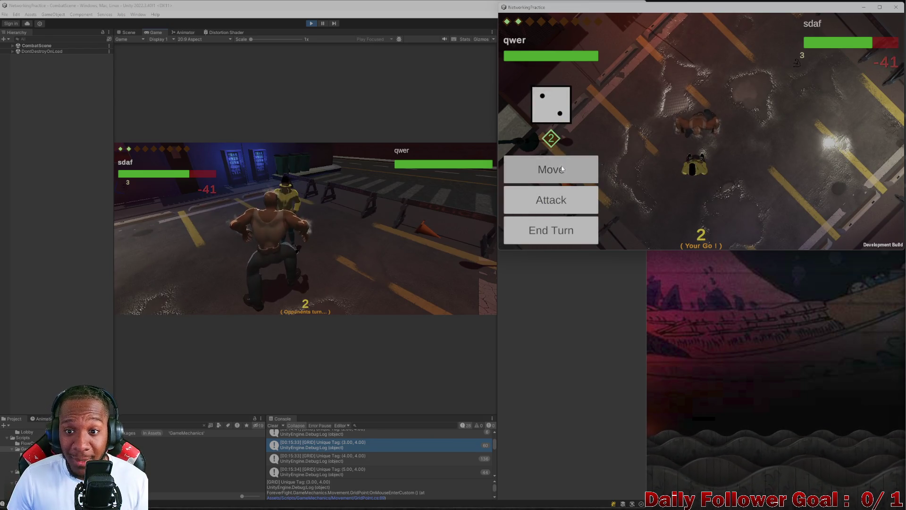
# Move the hooded fighter to another tile and end its turn.
pyautogui.click(562, 169)
pyautogui.click(552, 233)
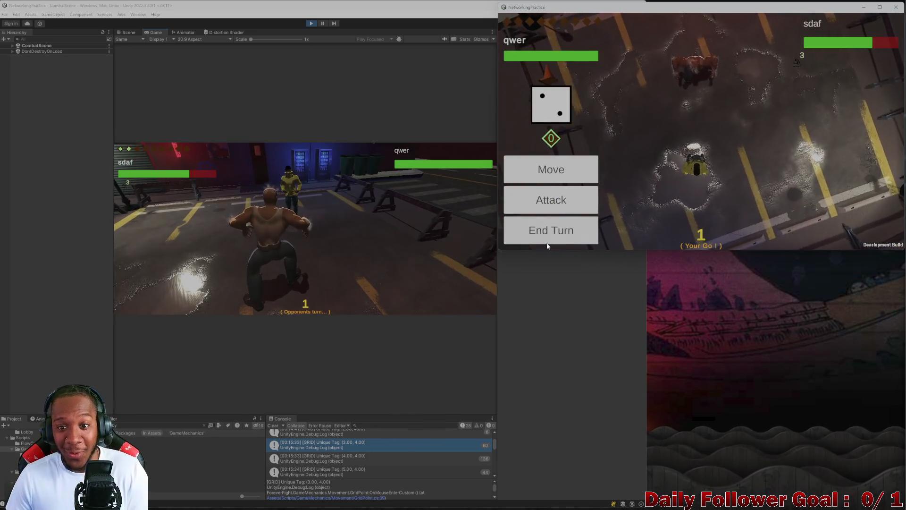
pyautogui.click(557, 234)
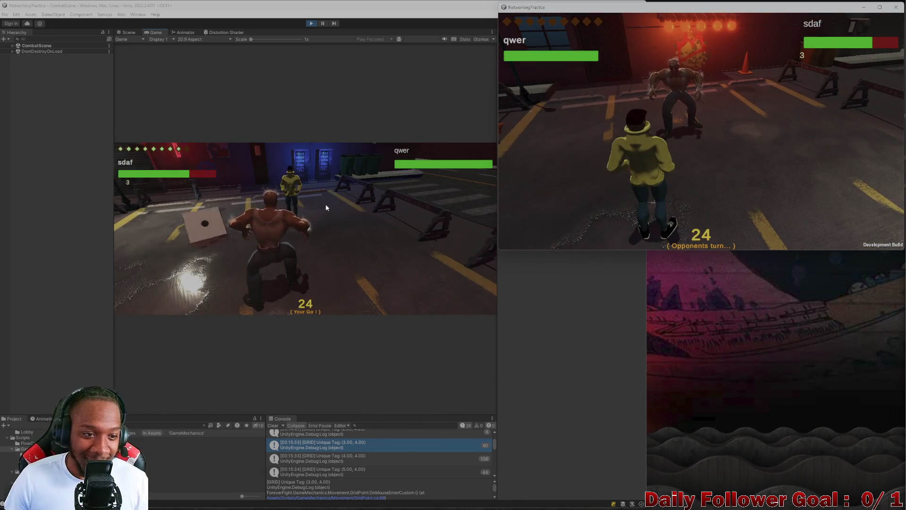
# Move the brawler to a tile beside the hooded fighter.
pyautogui.click(325, 205)
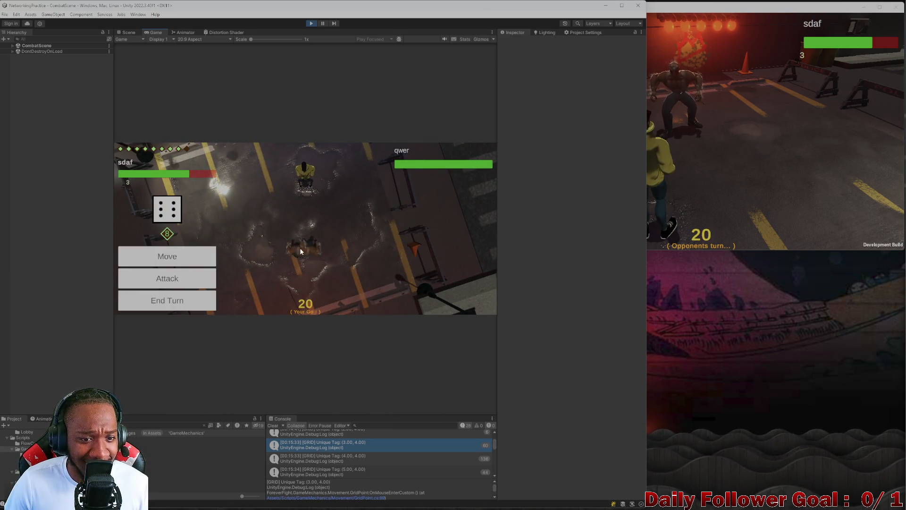
pyautogui.press('m')
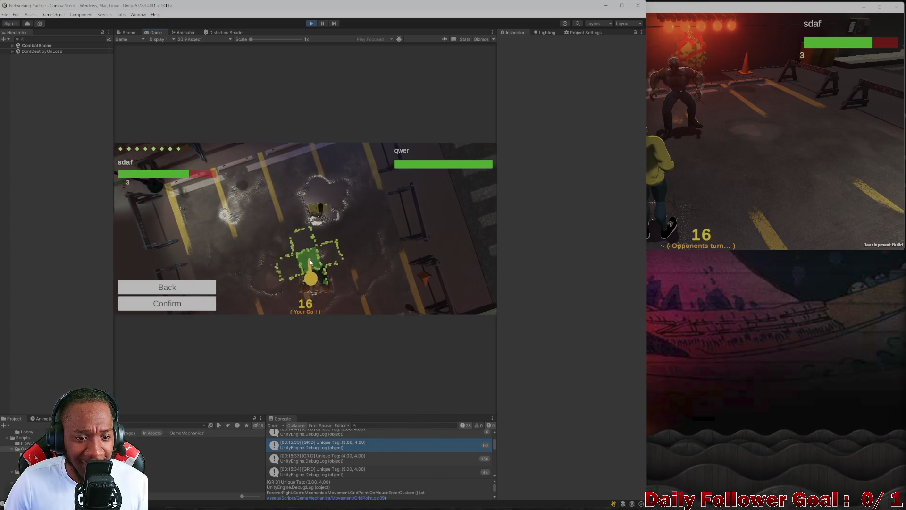
pyautogui.click(310, 262)
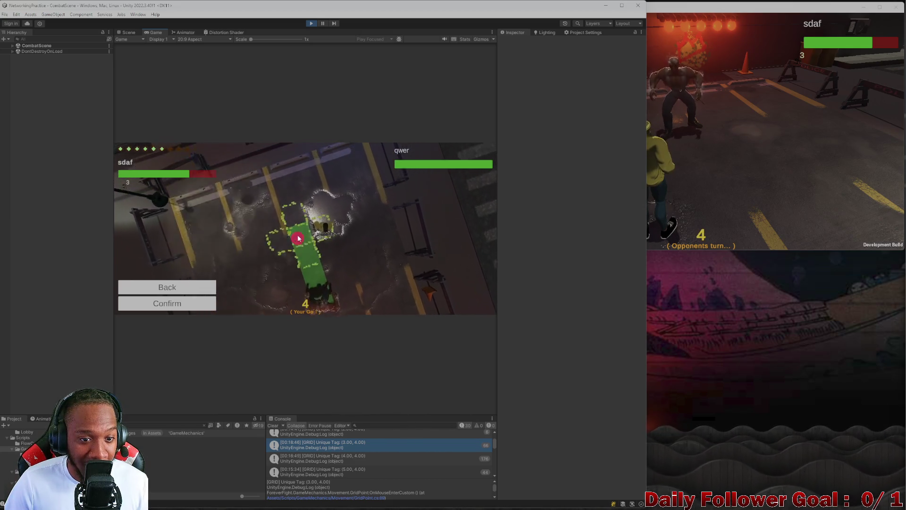
pyautogui.click(198, 302)
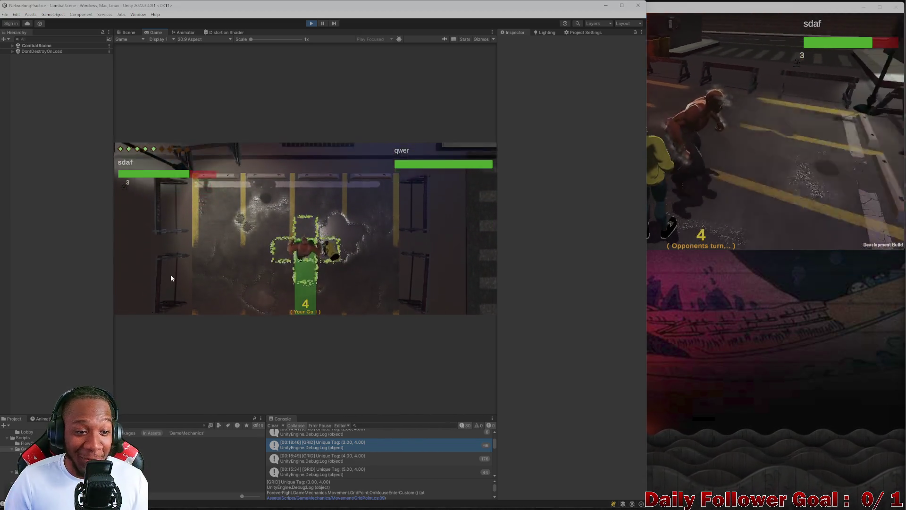
# Hit the hooded fighter for 25 damage and end the brawler's turn.
pyautogui.click(169, 276)
pyautogui.click(170, 305)
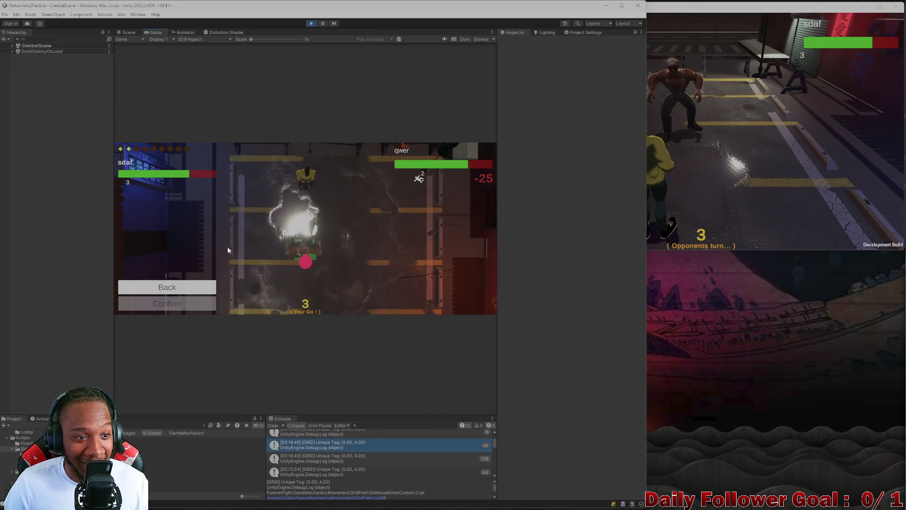
pyautogui.click(180, 301)
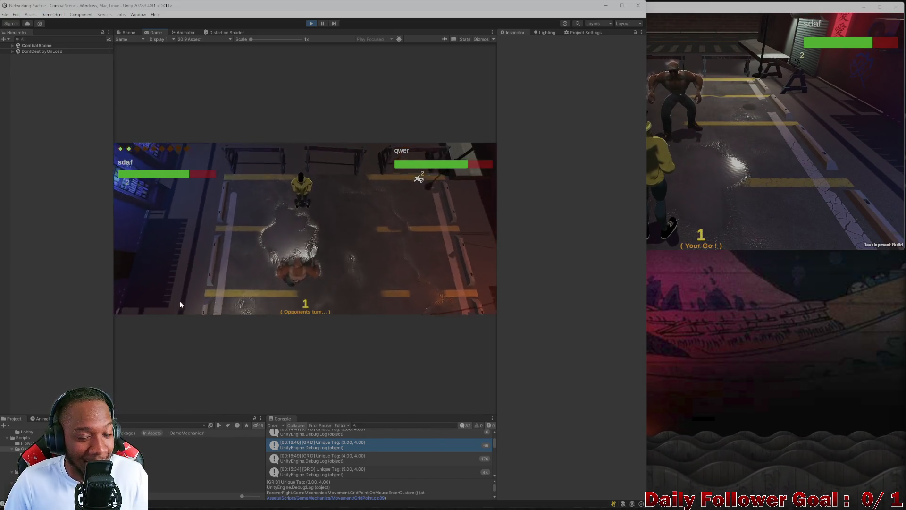
pyautogui.click(803, 173)
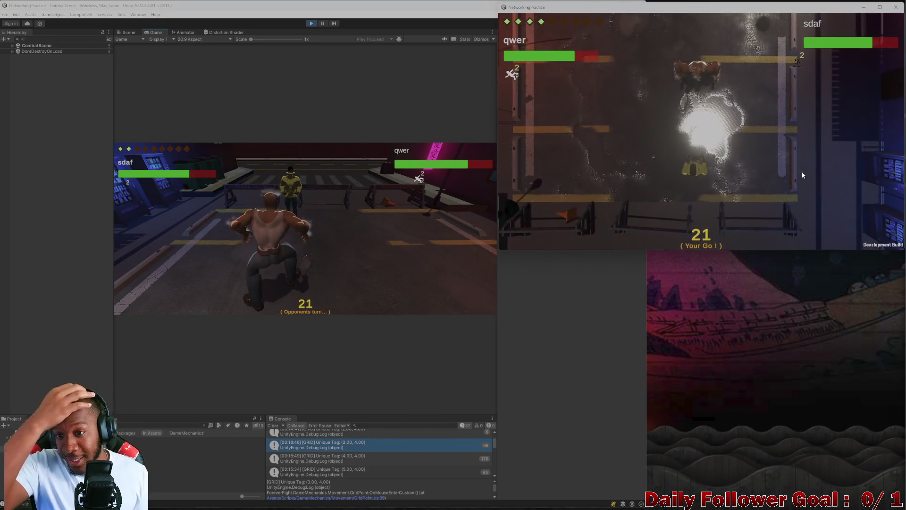
pyautogui.click(552, 170)
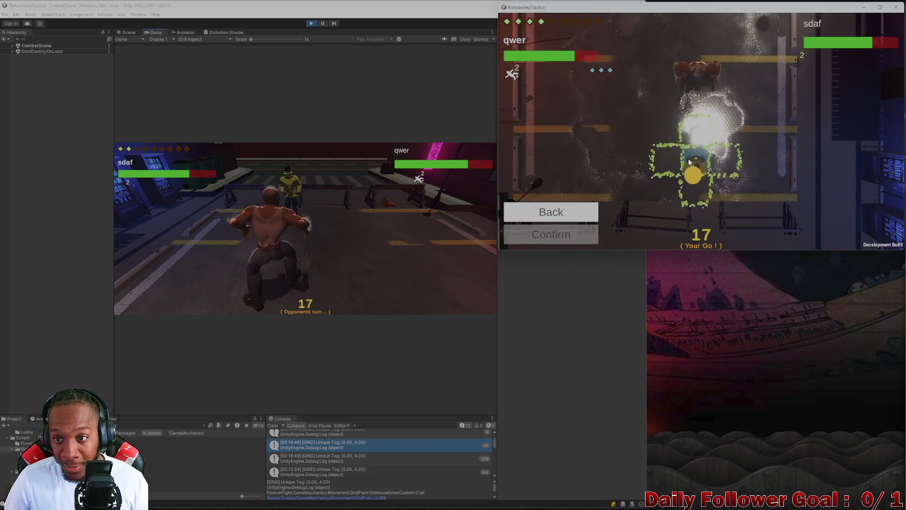
# Confirm the hooded fighter's move, end its turn, and return to the editor game.
pyautogui.click(573, 239)
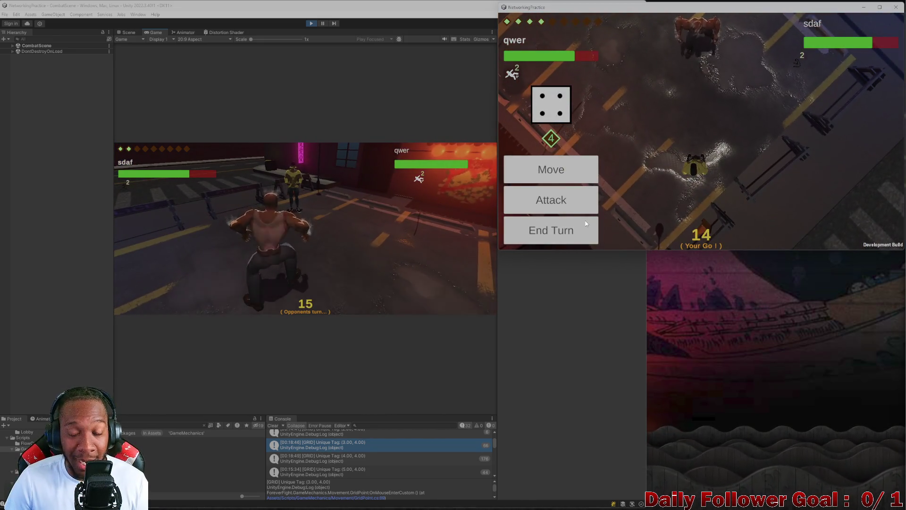
pyautogui.click(574, 235)
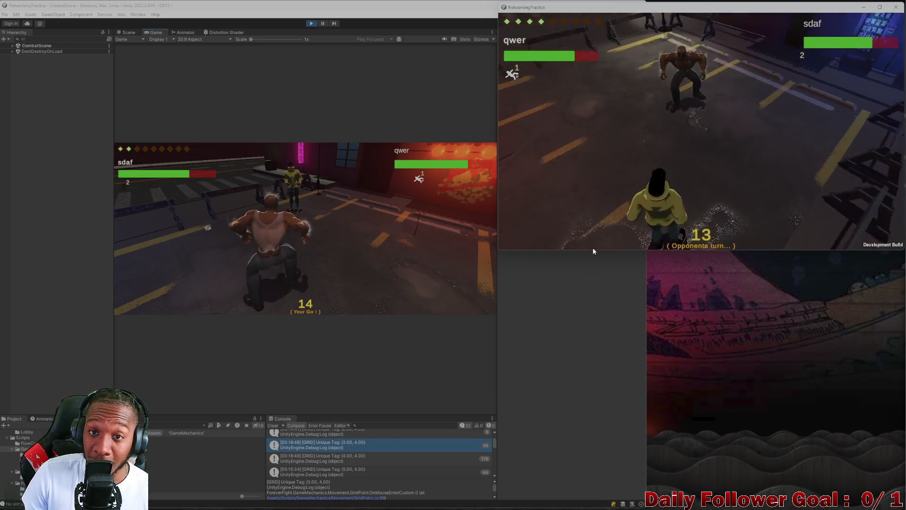
pyautogui.click(242, 247)
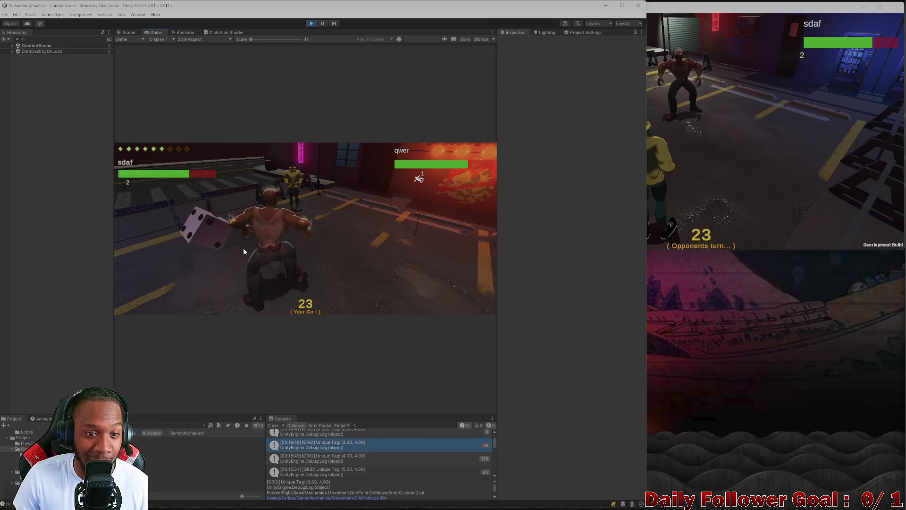
pyautogui.click(762, 175)
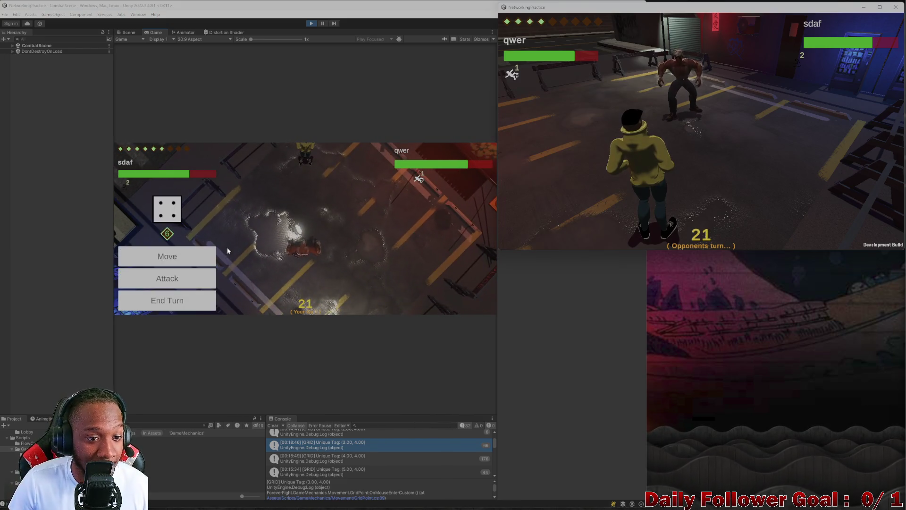
pyautogui.click(209, 257)
# Reposition the brawler and strike the hooded fighter for another 20 damage, ending the turn.
pyautogui.click(309, 247)
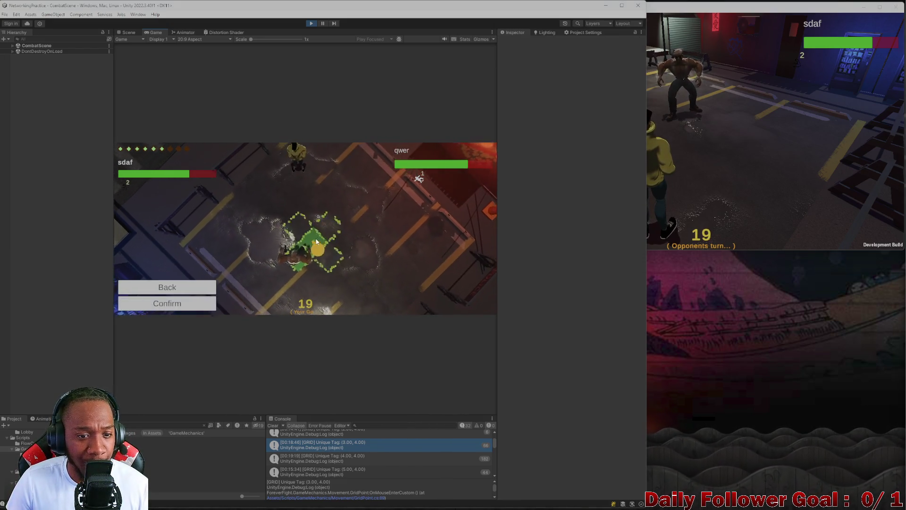
pyautogui.click(298, 258)
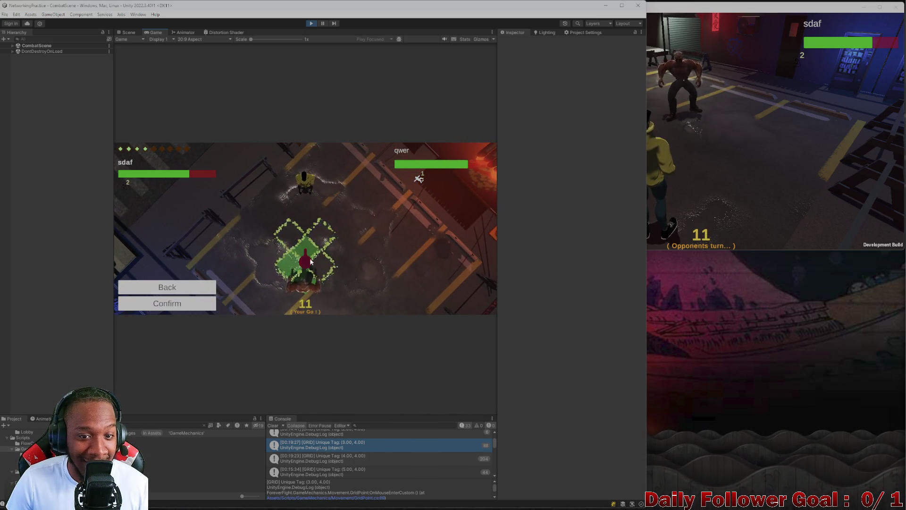
pyautogui.click(322, 250)
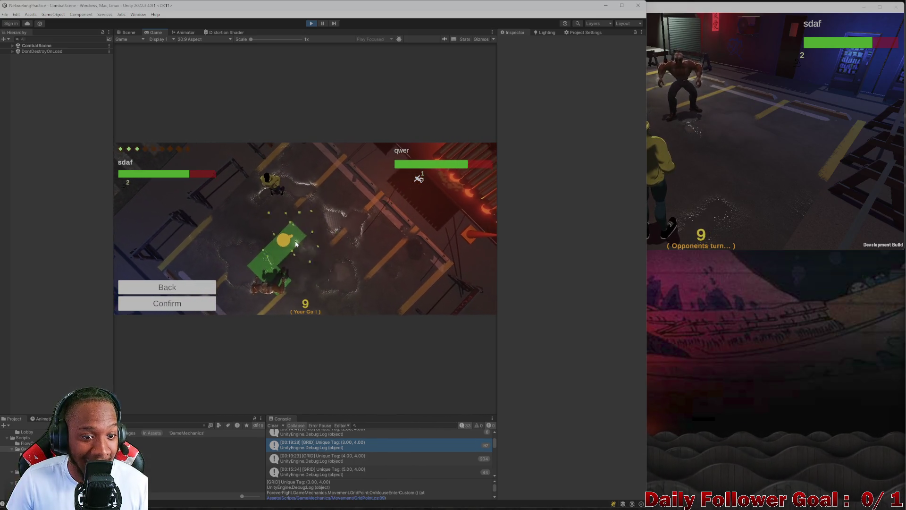
pyautogui.click(296, 243)
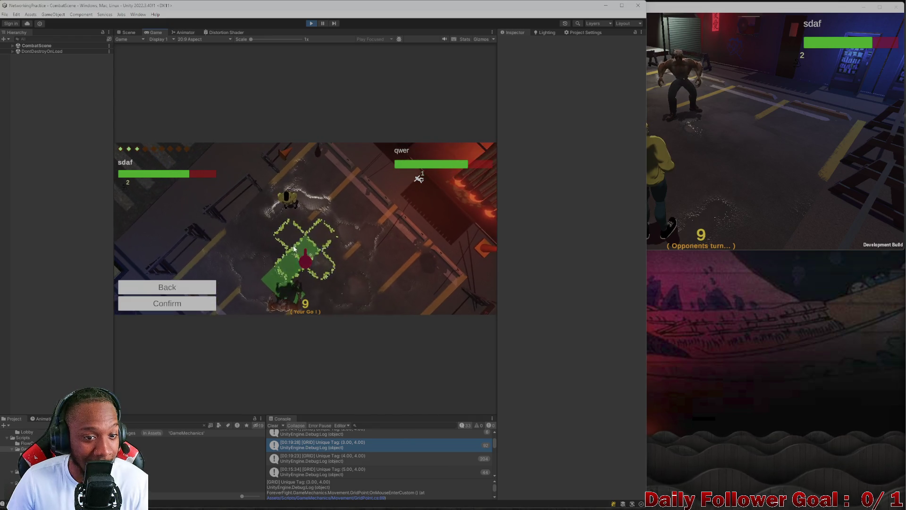
pyautogui.click(197, 304)
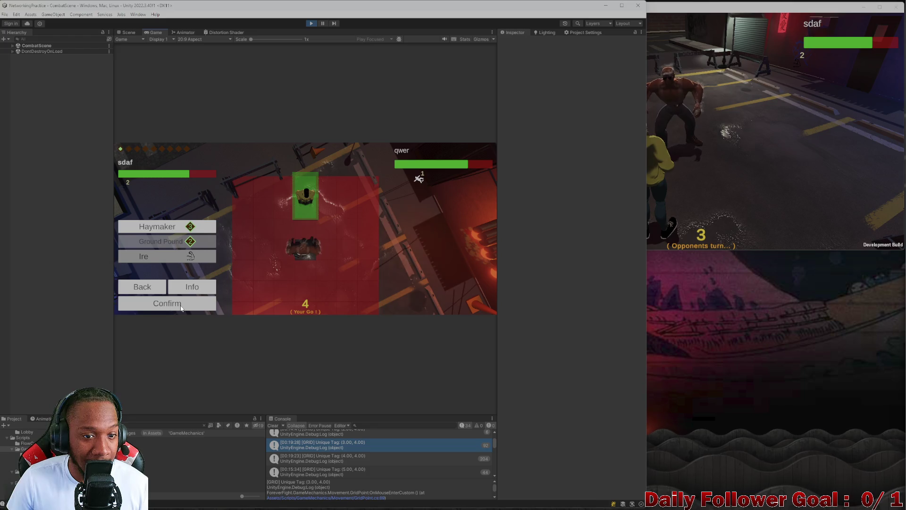
pyautogui.click(180, 309)
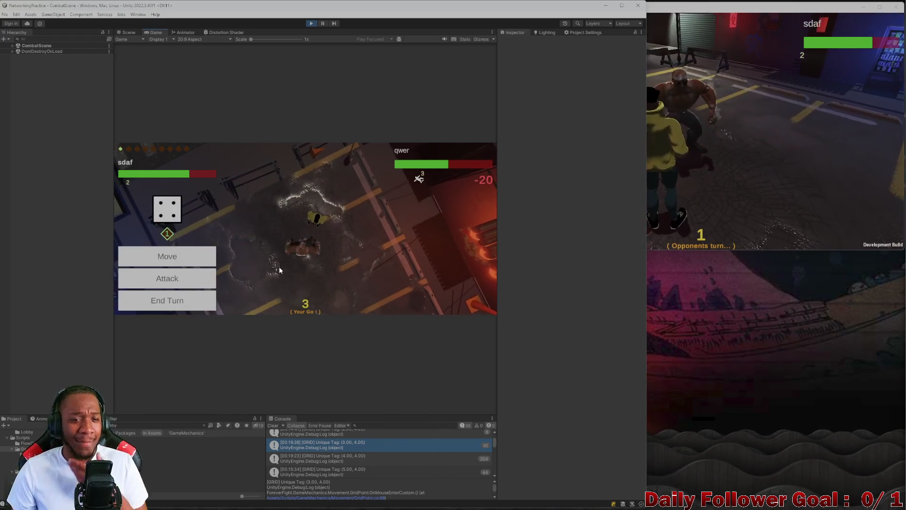
pyautogui.click(183, 303)
# Activate Momentum on the hooded fighter, move it to a new tile, and end its turn.
pyautogui.click(765, 183)
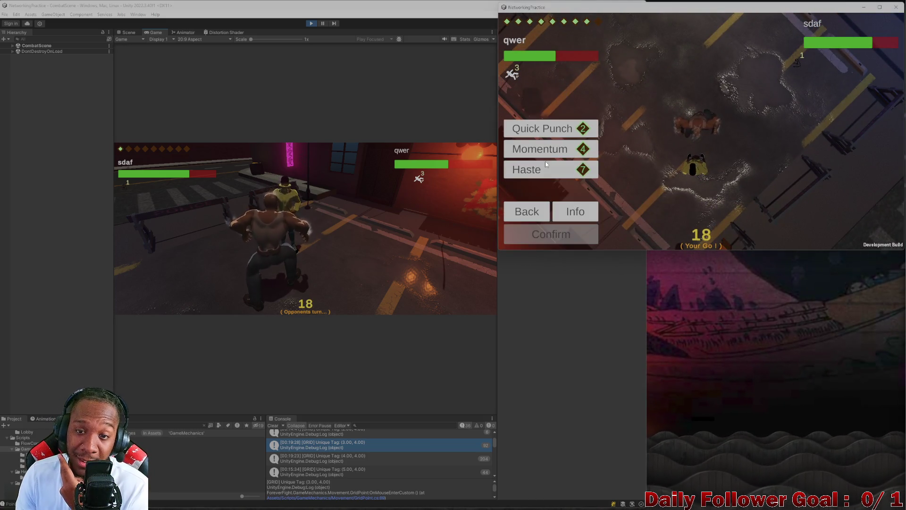
pyautogui.click(560, 230)
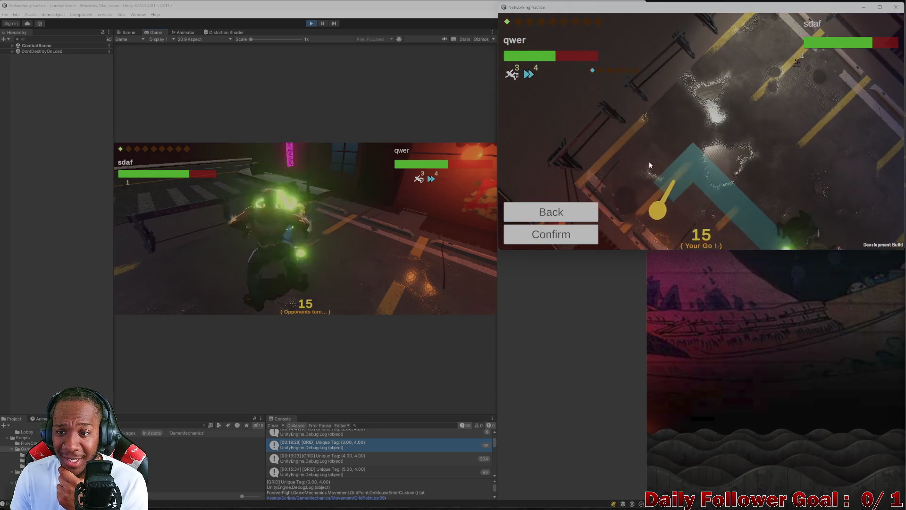
pyautogui.click(669, 150)
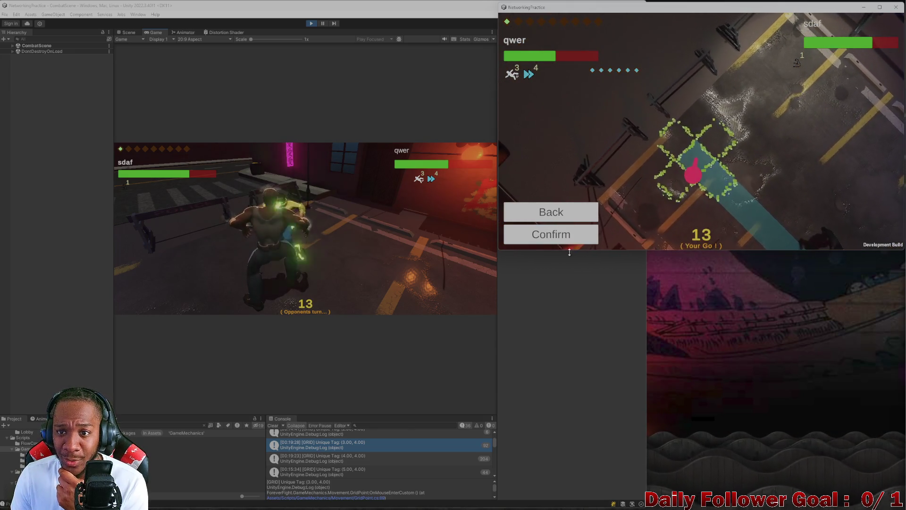
pyautogui.click(560, 234)
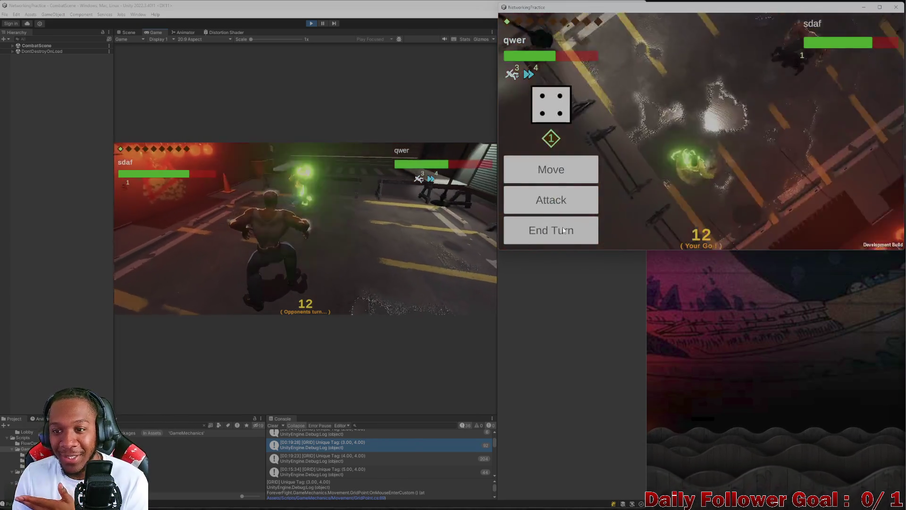
pyautogui.click(573, 231)
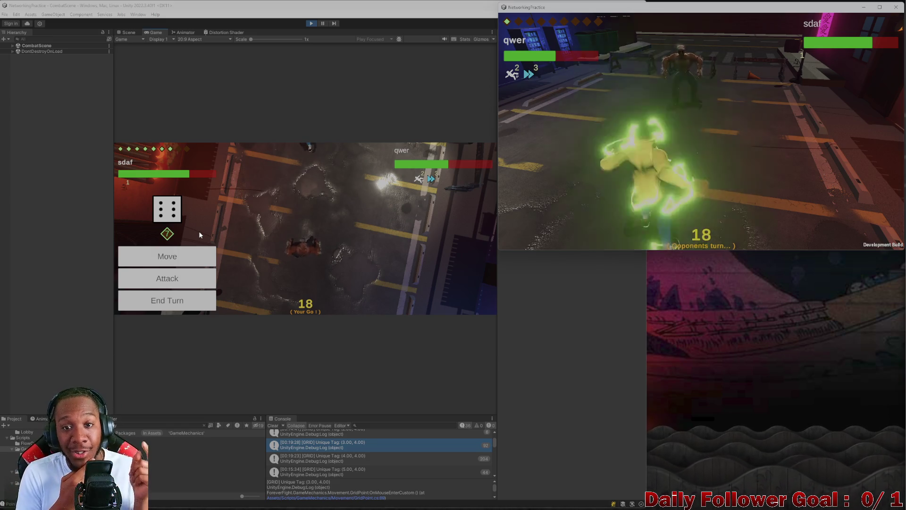
# Move sdaf's brawler along the green path to the chosen tile, then bring qwer's window forward.
pyautogui.click(167, 256)
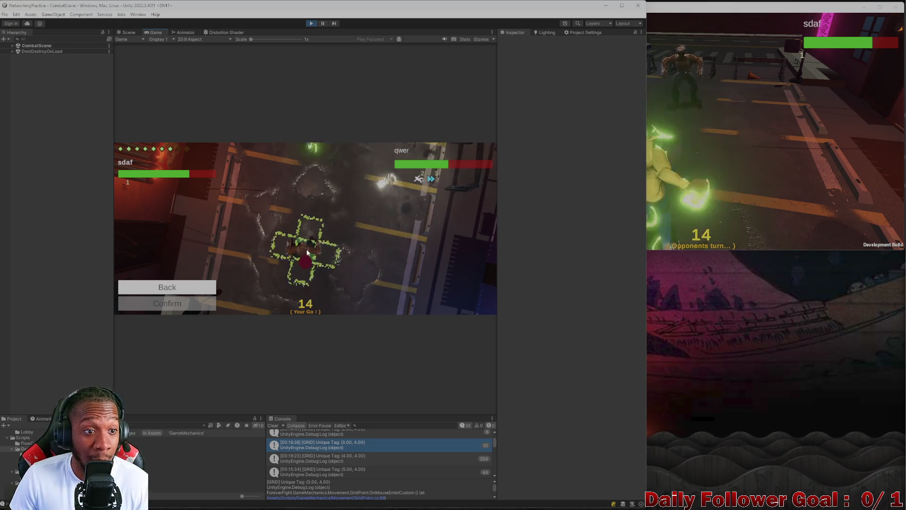
pyautogui.click(301, 245)
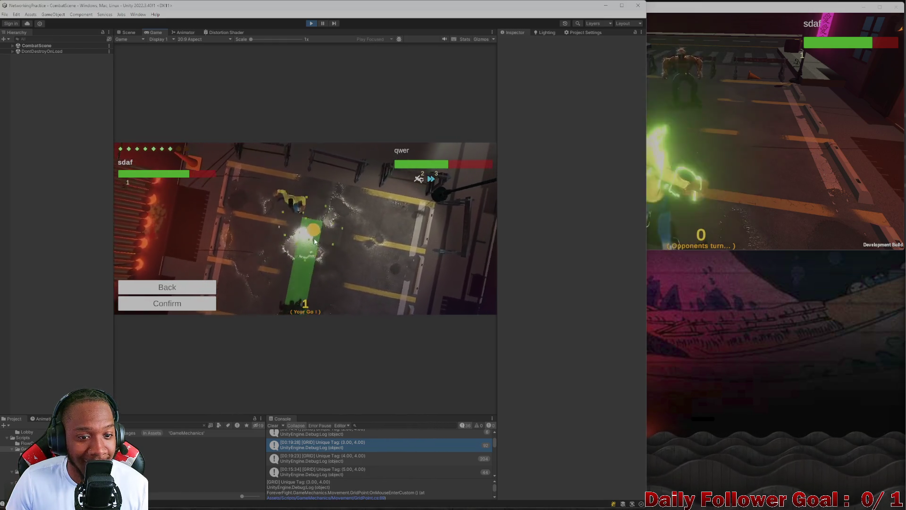
pyautogui.click(186, 304)
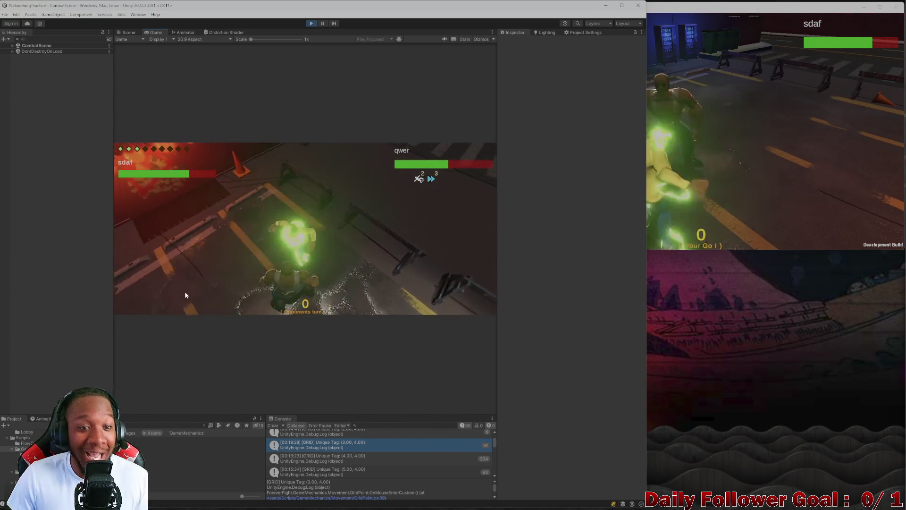
pyautogui.click(790, 183)
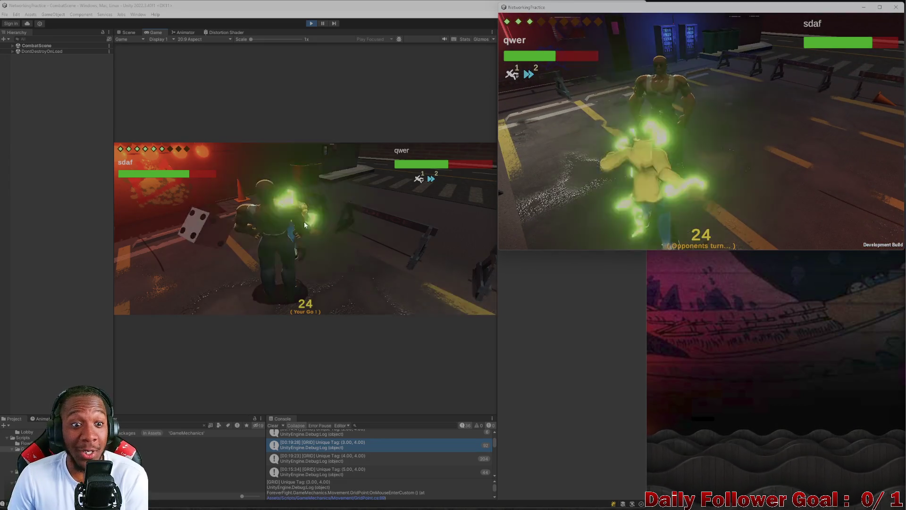
# Hit qwer with sdaf's Ire attack and end sdaf's turn.
pyautogui.click(205, 239)
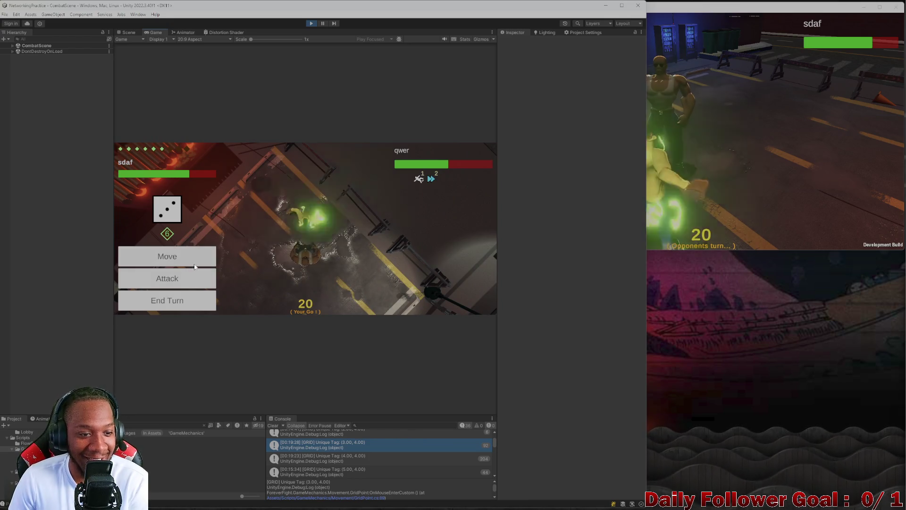
pyautogui.click(191, 276)
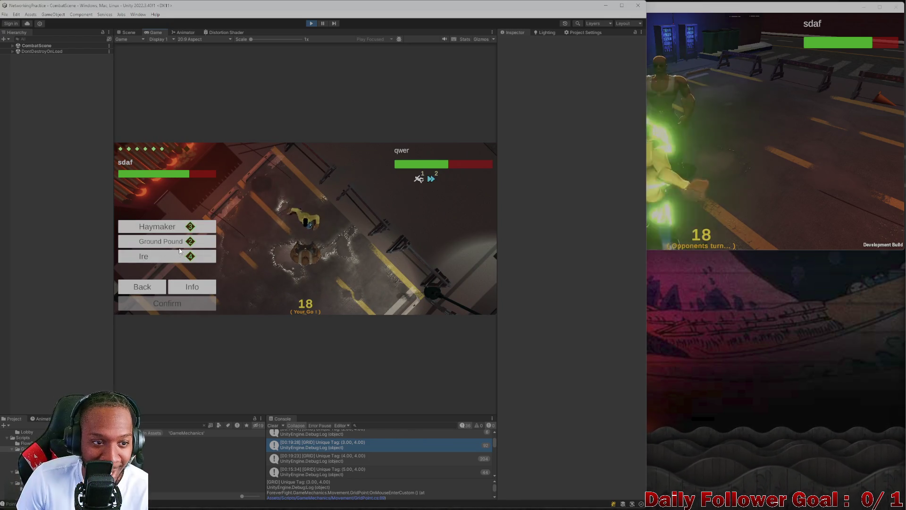
pyautogui.click(187, 255)
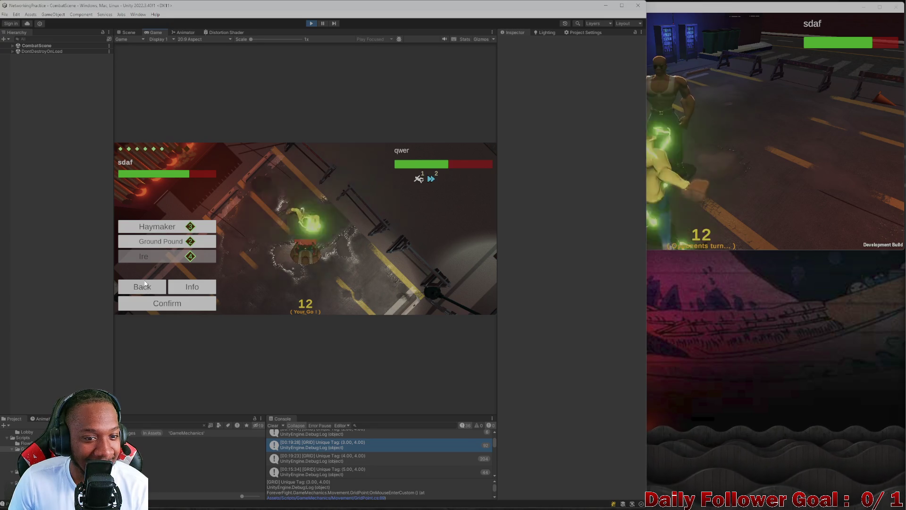
pyautogui.click(191, 303)
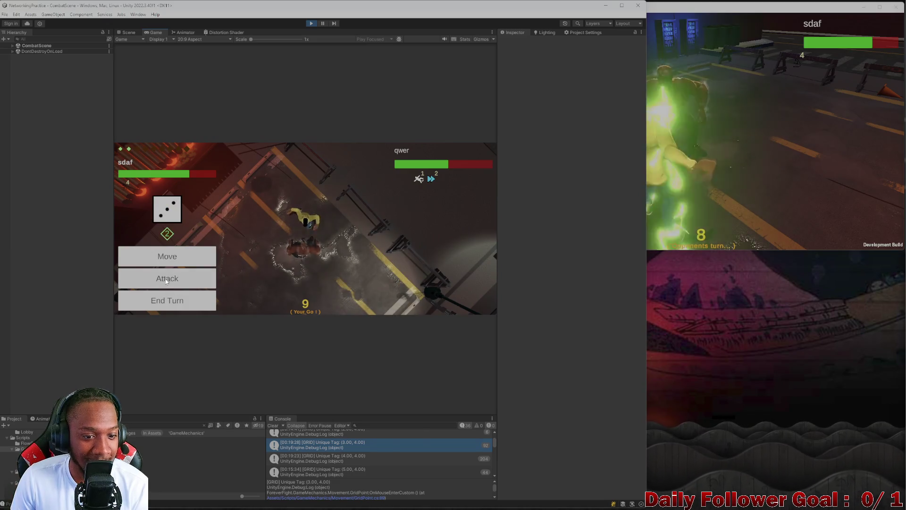
pyautogui.click(168, 301)
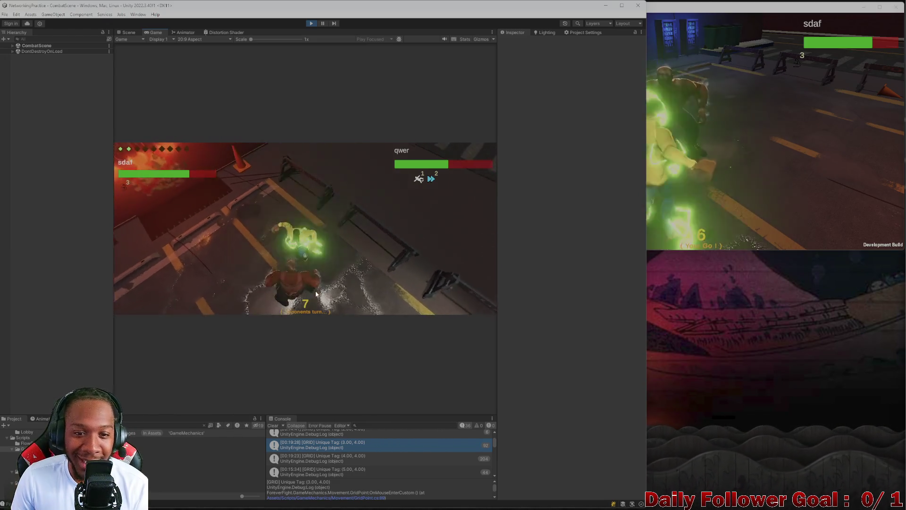
pyautogui.click(720, 179)
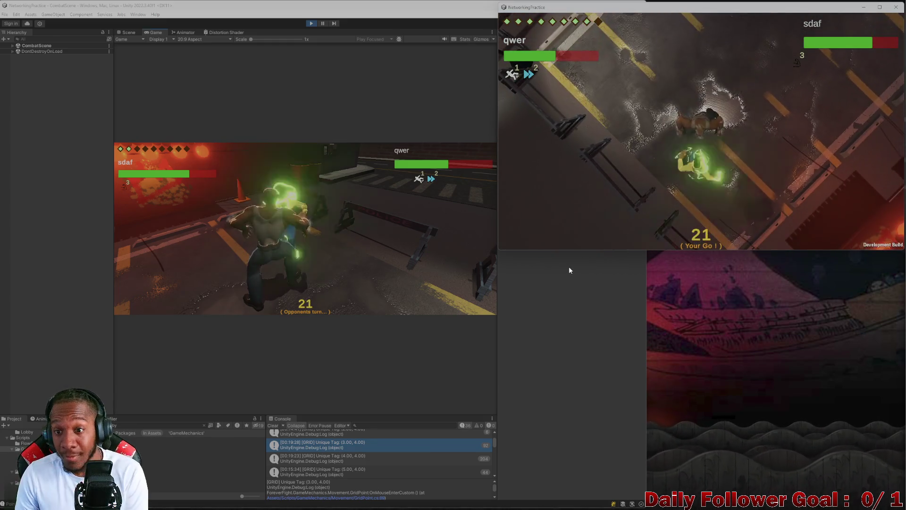
# Attack with qwer, make two moves up the grid, and end qwer's turn.
pyautogui.click(546, 210)
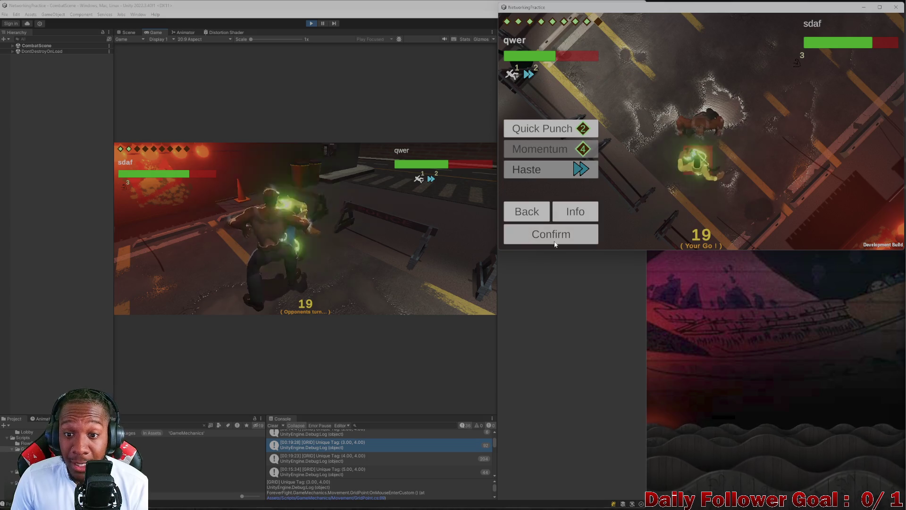
pyautogui.click(555, 244)
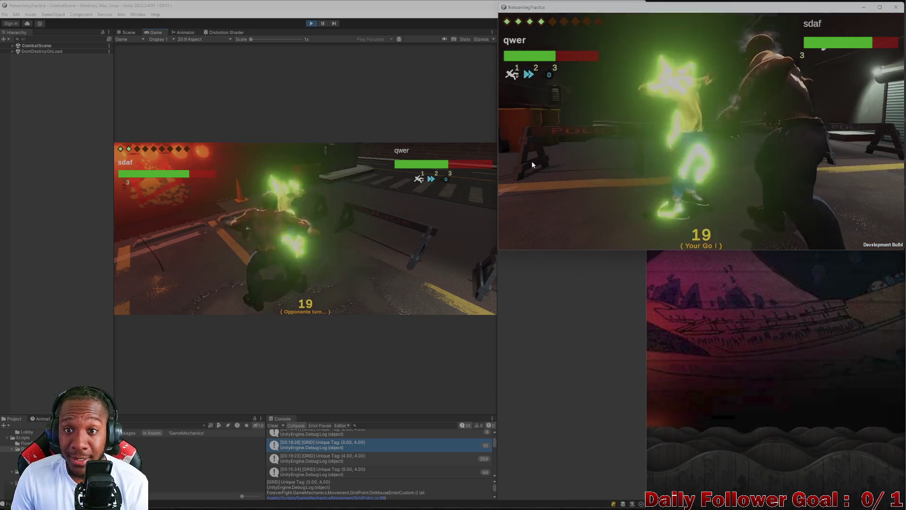
pyautogui.click(571, 177)
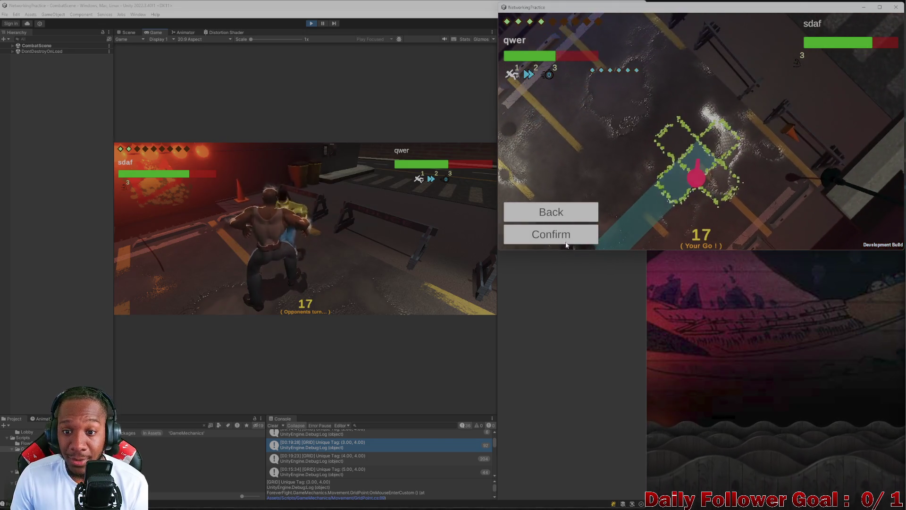
pyautogui.click(570, 233)
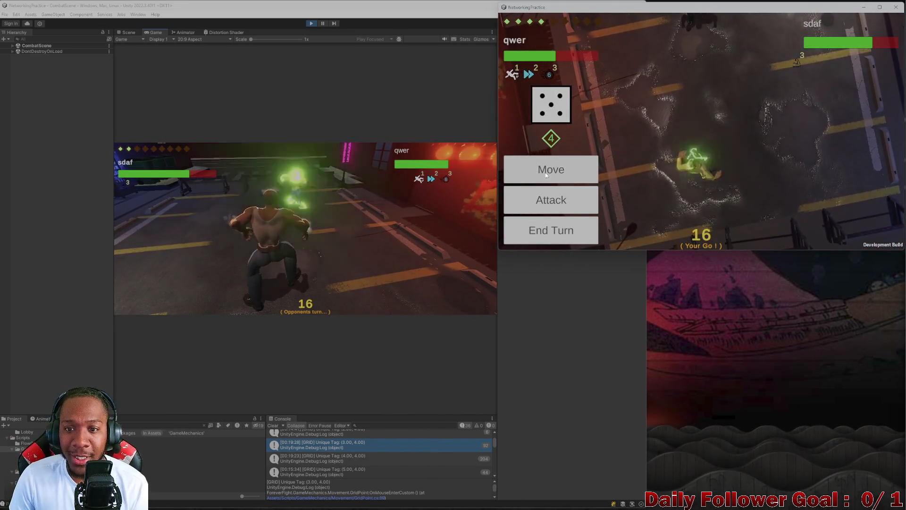
pyautogui.click(548, 175)
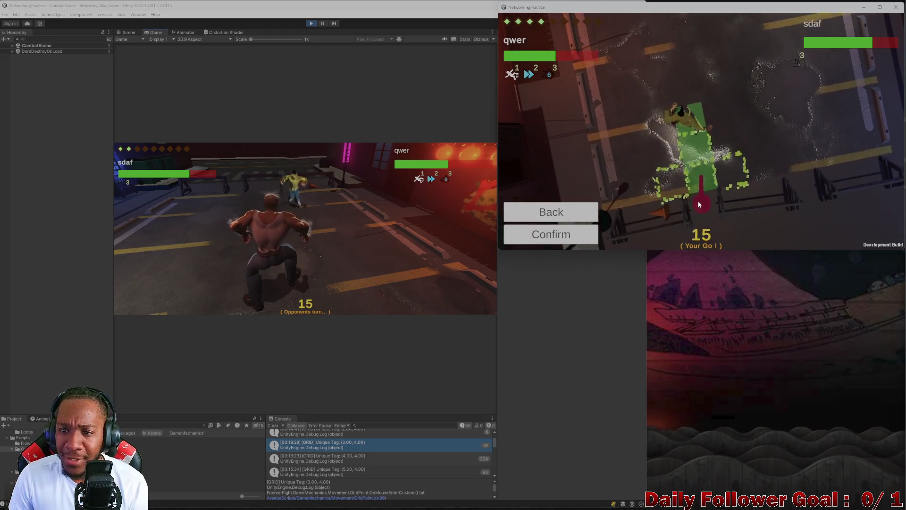
pyautogui.click(695, 177)
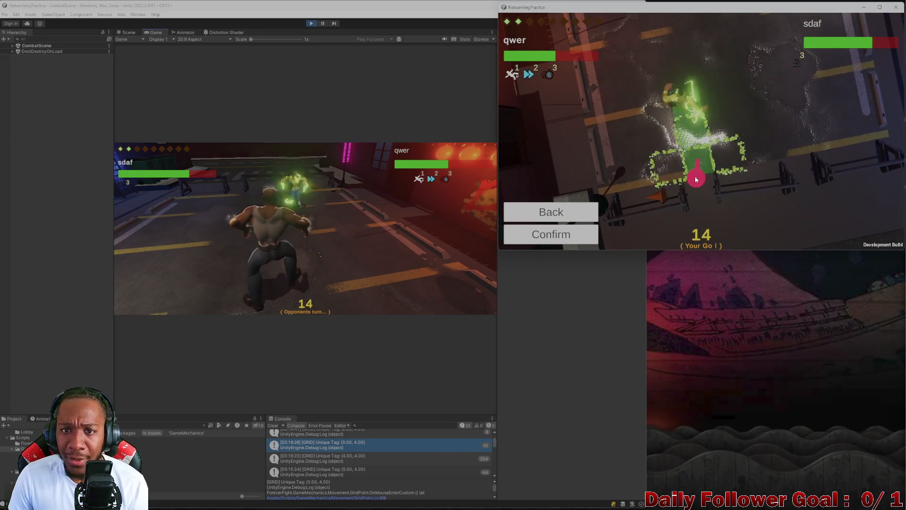
pyautogui.click(581, 234)
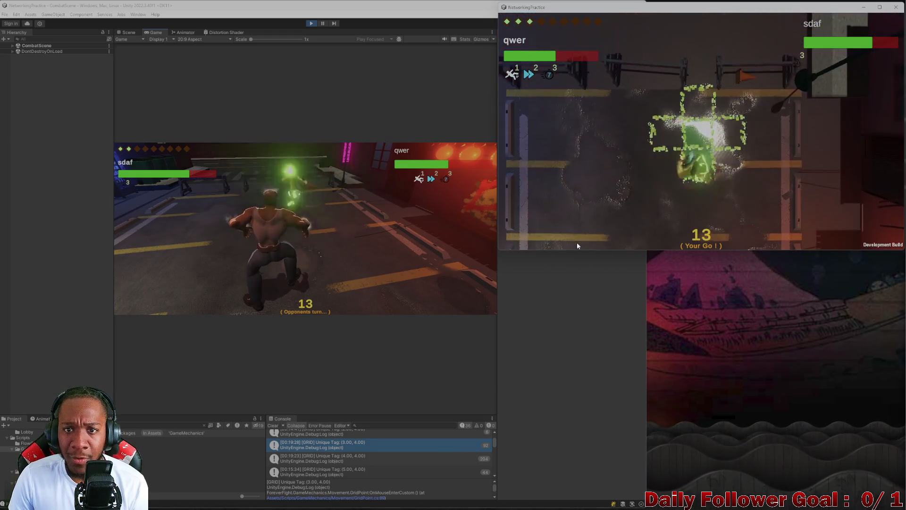
pyautogui.click(551, 232)
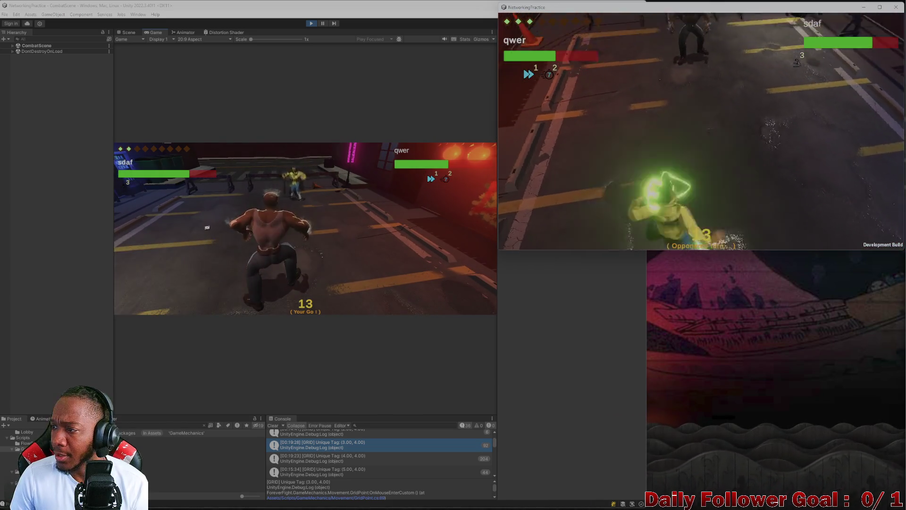
# Roll for sdaf's turn and move sdaf's fighter twice toward qwer.
pyautogui.click(198, 243)
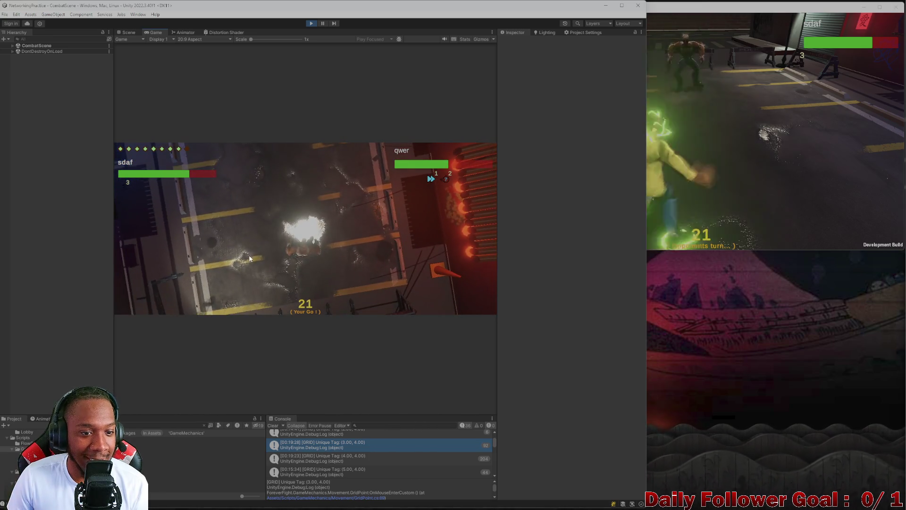
pyautogui.click(176, 278)
pyautogui.click(177, 283)
pyautogui.click(175, 280)
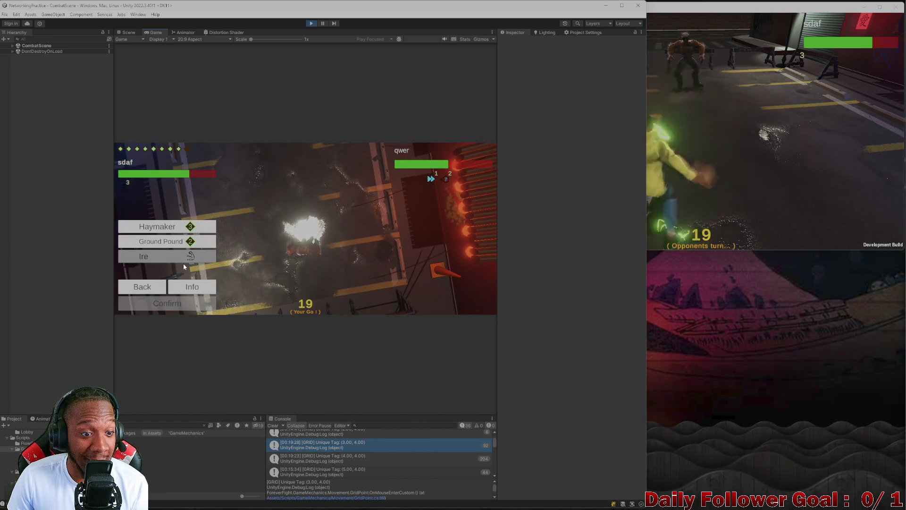
pyautogui.click(142, 287)
pyautogui.click(167, 257)
pyautogui.click(304, 249)
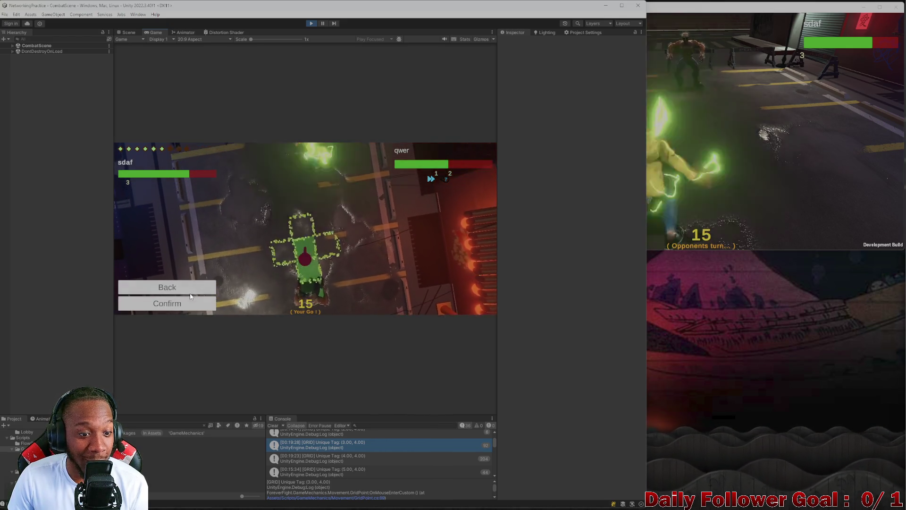
pyautogui.click(185, 304)
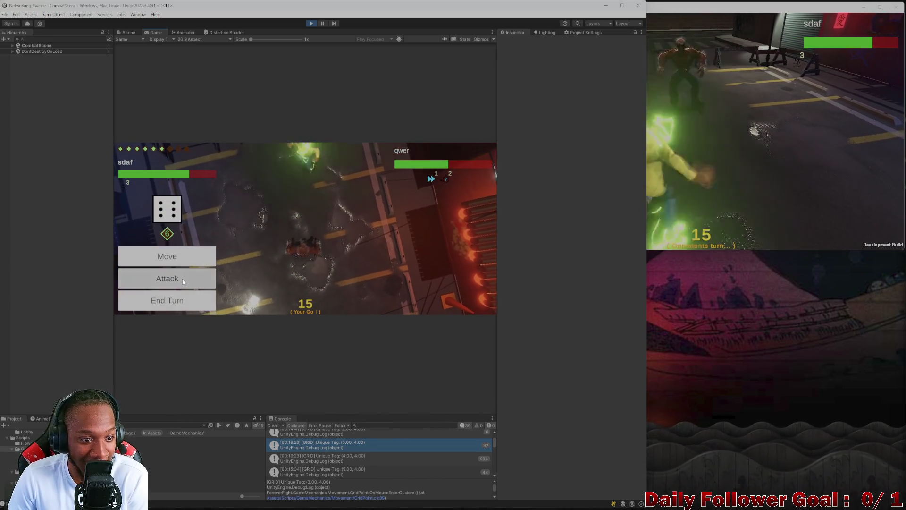
pyautogui.click(182, 279)
pyautogui.click(151, 287)
pyautogui.click(184, 259)
pyautogui.click(302, 246)
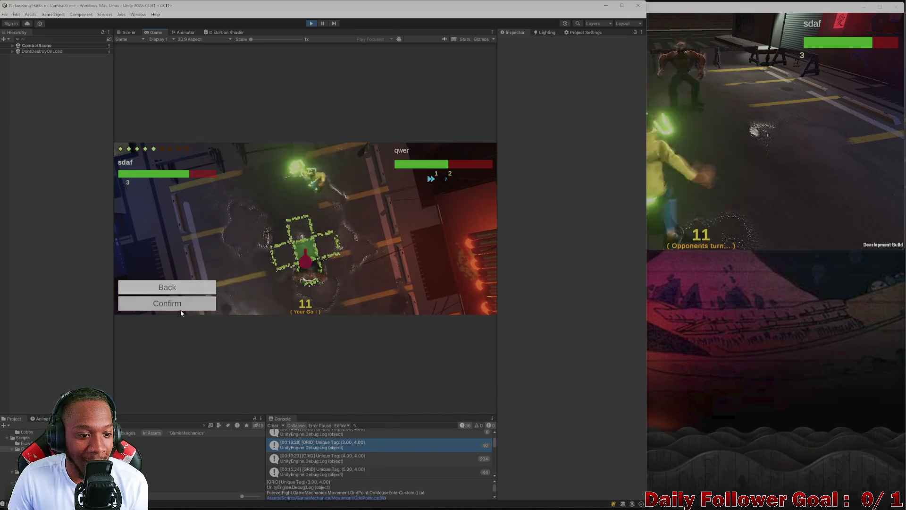
pyautogui.click(181, 307)
# Strike qwer twice with sdaf, leaving its health nearly empty, and end sdaf's turn.
pyautogui.click(149, 283)
pyautogui.click(167, 224)
pyautogui.click(178, 305)
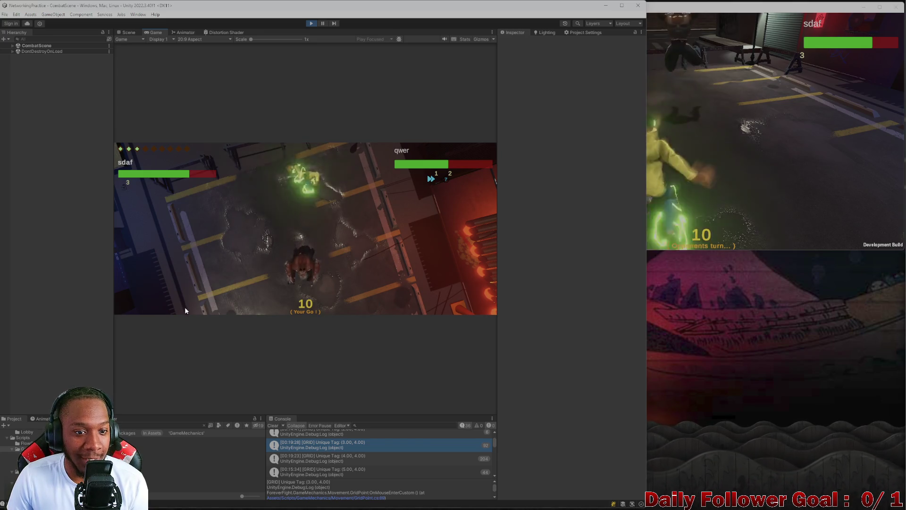
pyautogui.click(186, 257)
pyautogui.click(174, 285)
pyautogui.click(167, 278)
pyautogui.click(178, 303)
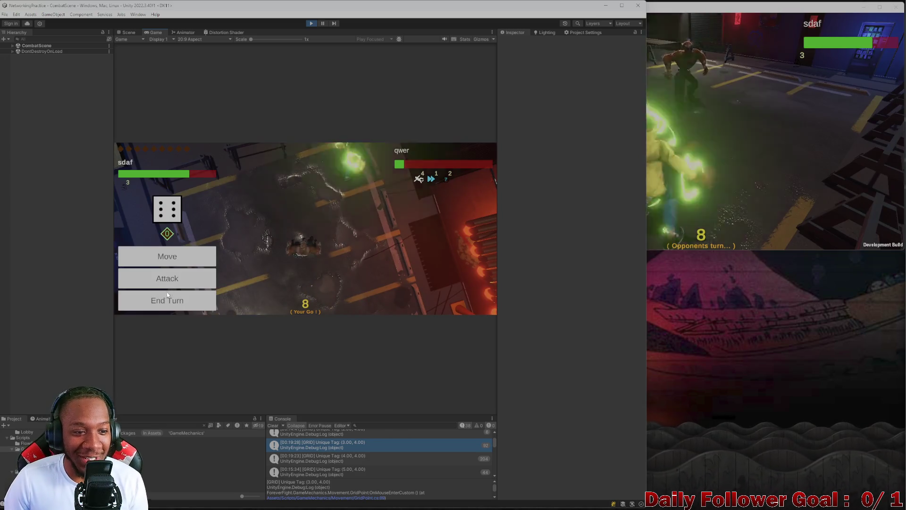
pyautogui.click(179, 308)
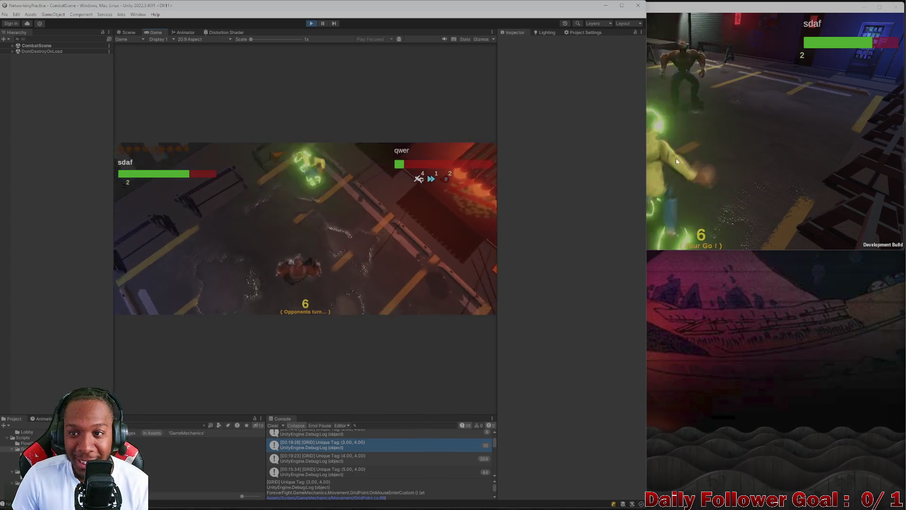
# In the build client, move the hooded fighter along the blue path to a chosen tile.
pyautogui.click(689, 132)
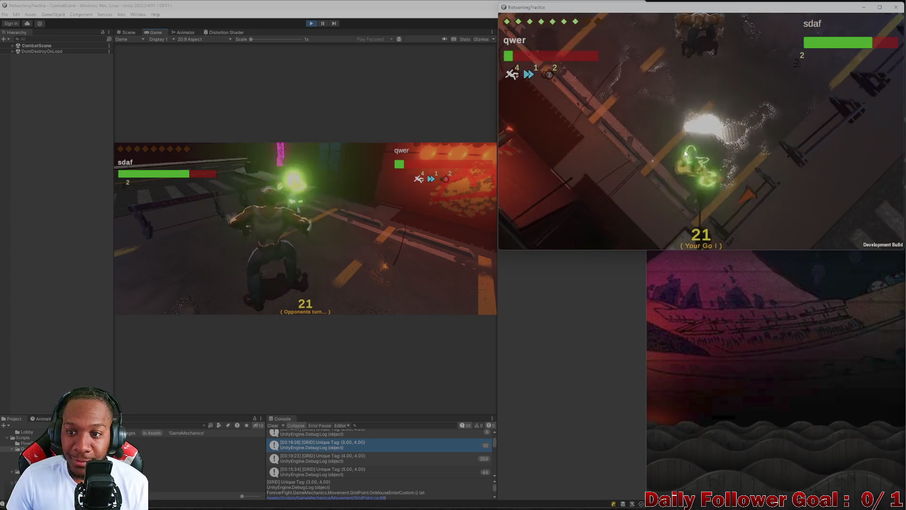
pyautogui.click(551, 168)
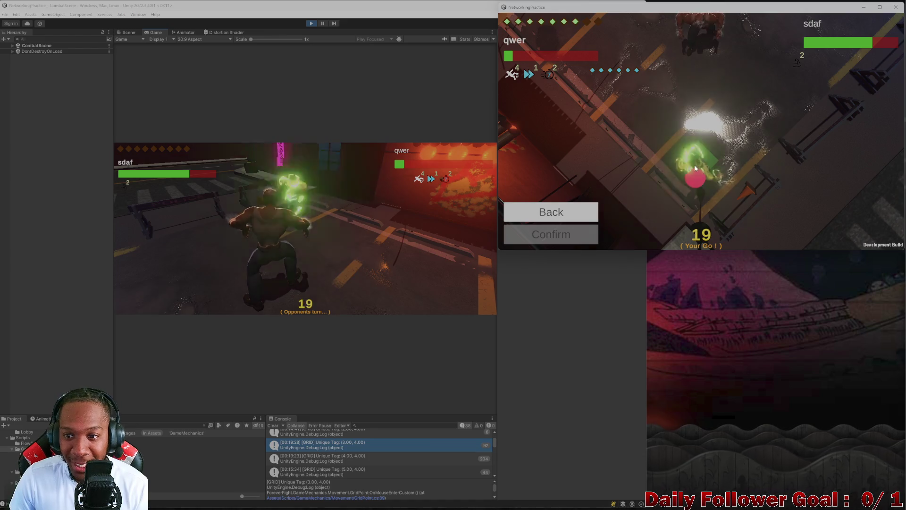
pyautogui.click(722, 141)
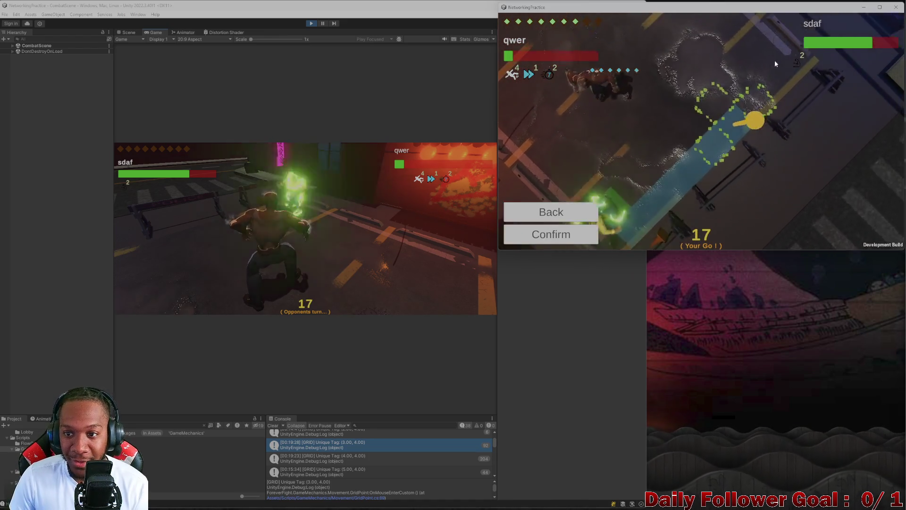
pyautogui.click(580, 229)
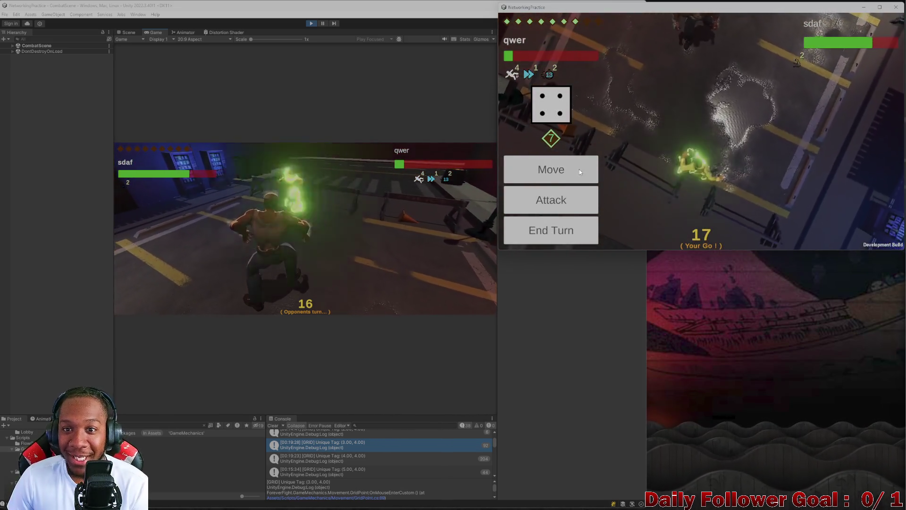
# Plot a second move, adjust the route to a closer diagonal tile, and confirm the green path.
pyautogui.click(580, 169)
pyautogui.click(693, 169)
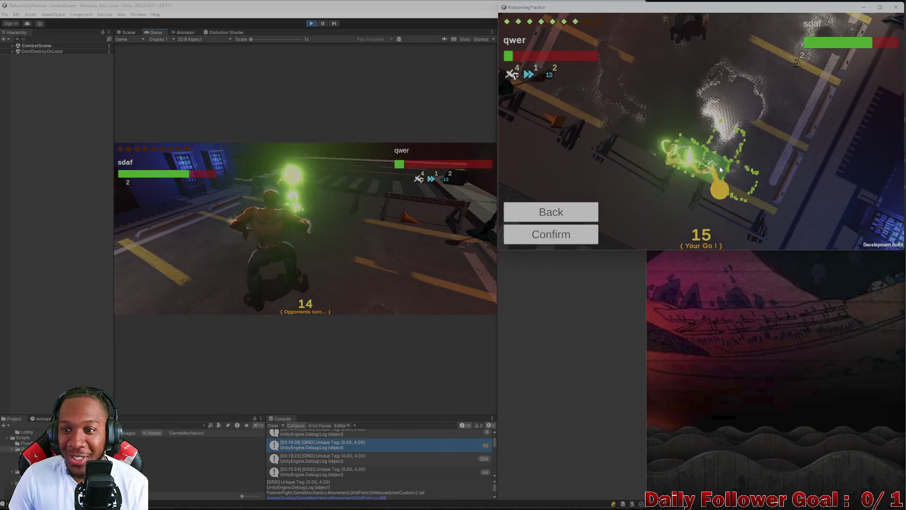
pyautogui.click(707, 173)
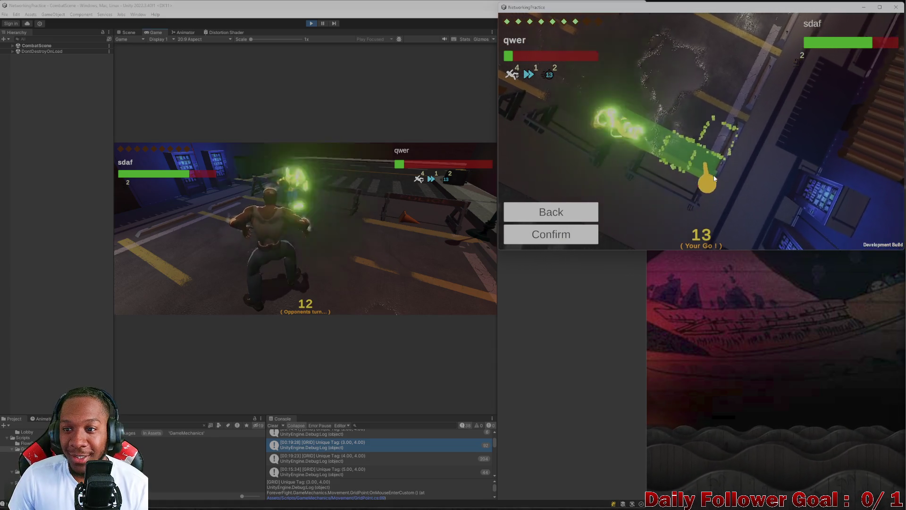
pyautogui.click(687, 172)
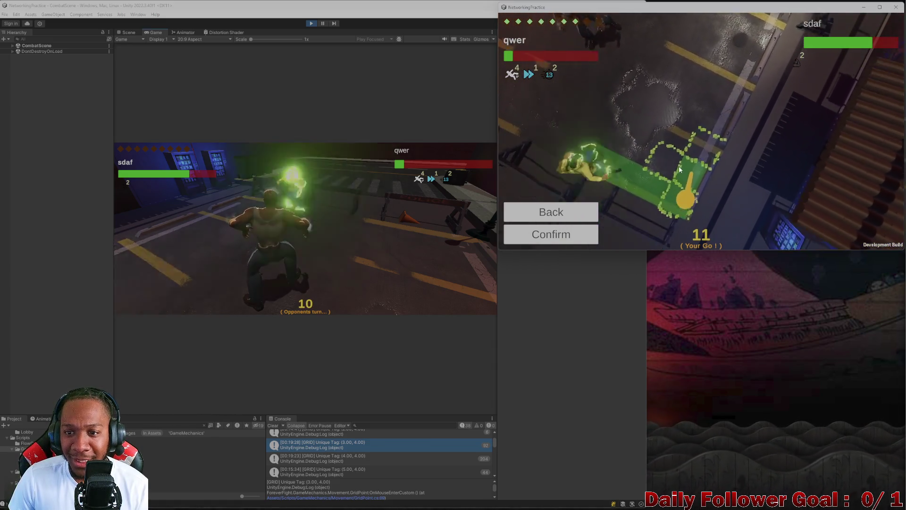
pyautogui.click(721, 175)
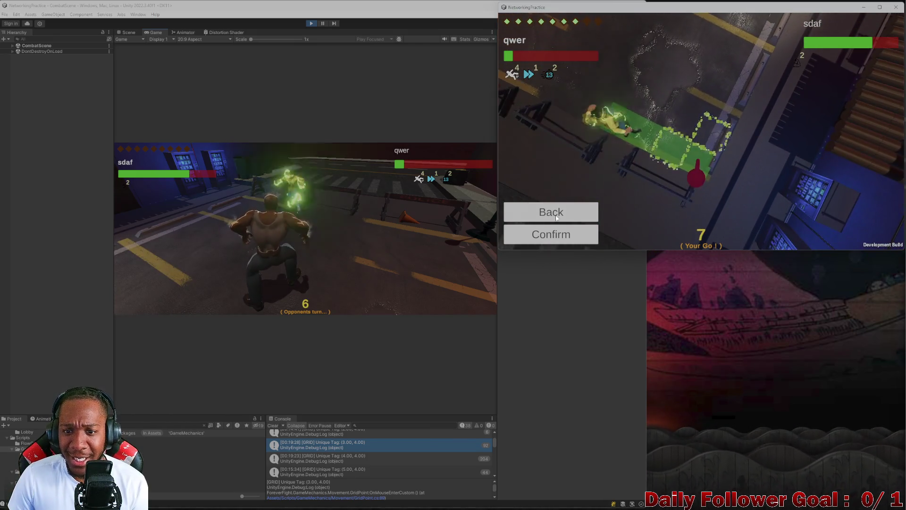
pyautogui.click(556, 235)
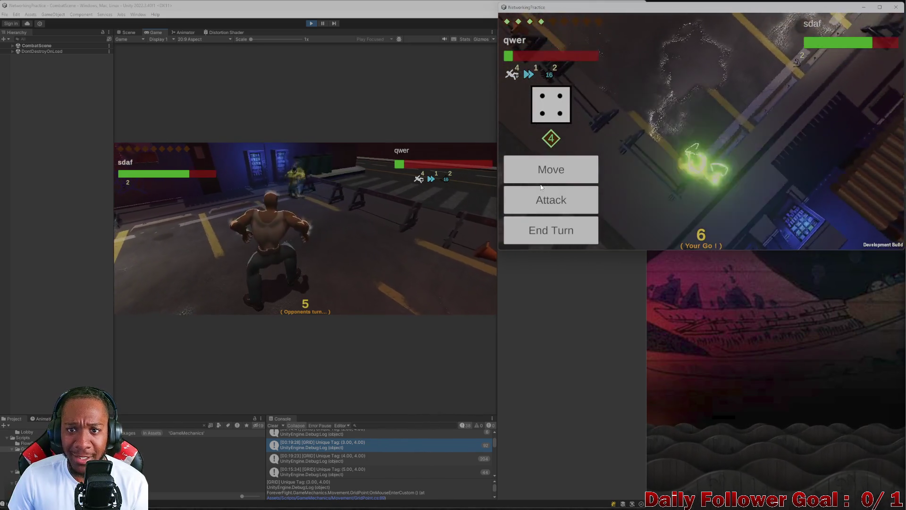
# Target and fire the green area ability, passing the turn to the editor client.
pyautogui.click(560, 174)
pyautogui.click(688, 165)
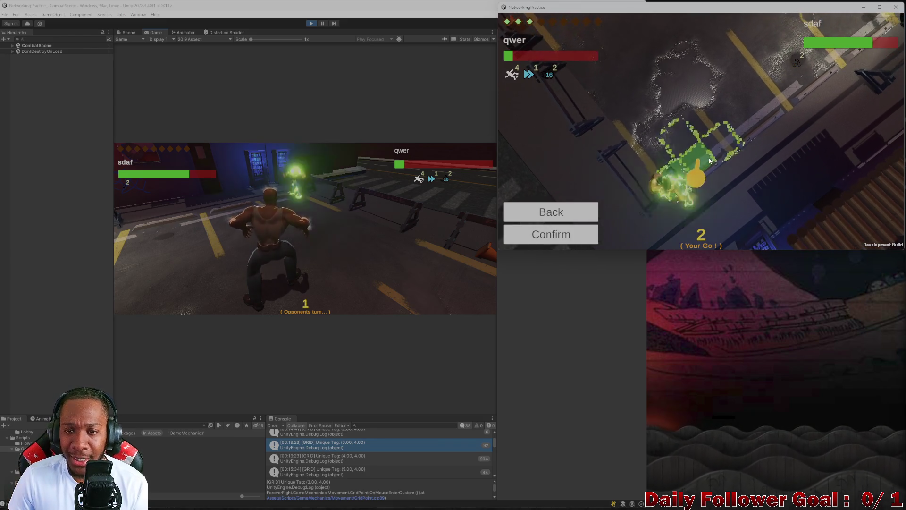
pyautogui.click(553, 234)
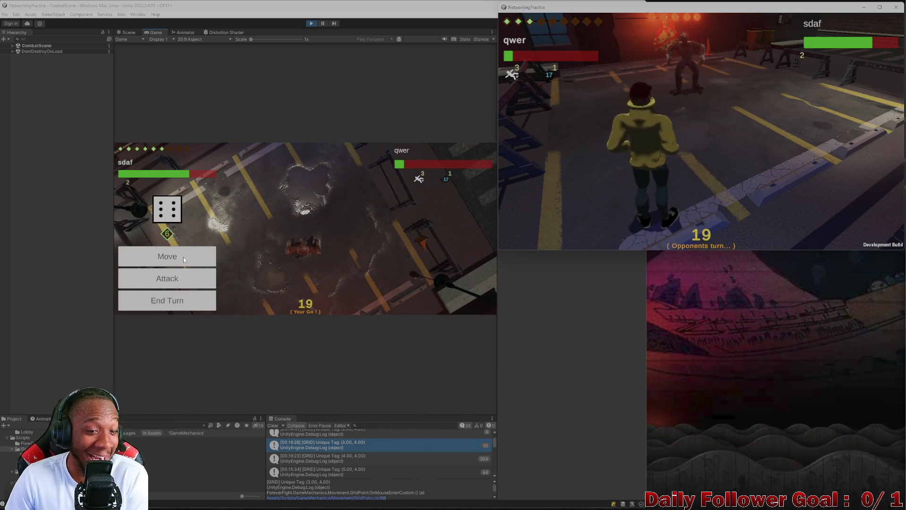
# Move the editor client's brawler twice toward the opponent.
pyautogui.click(183, 257)
pyautogui.click(306, 248)
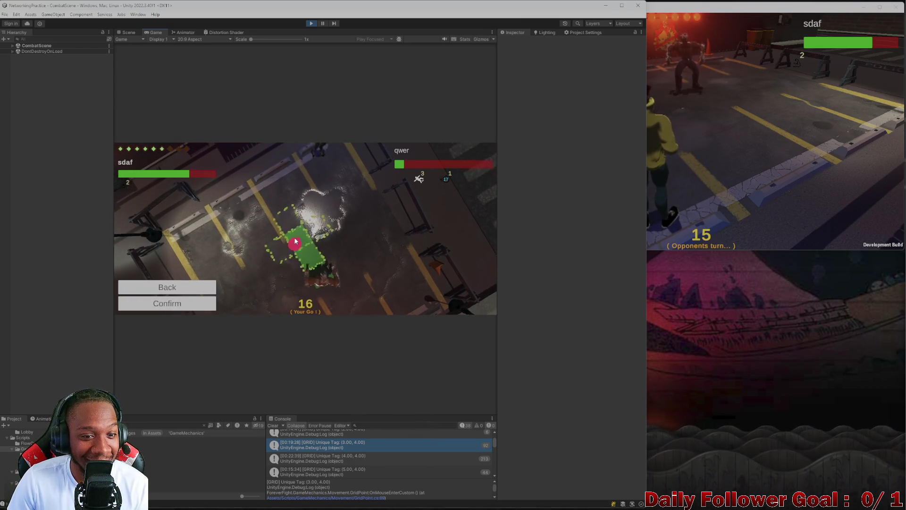
pyautogui.click(192, 304)
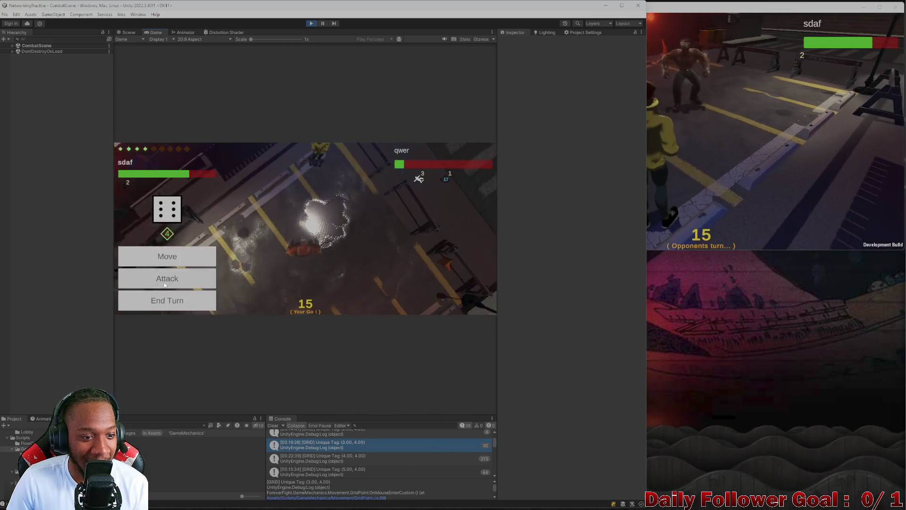
pyautogui.click(159, 274)
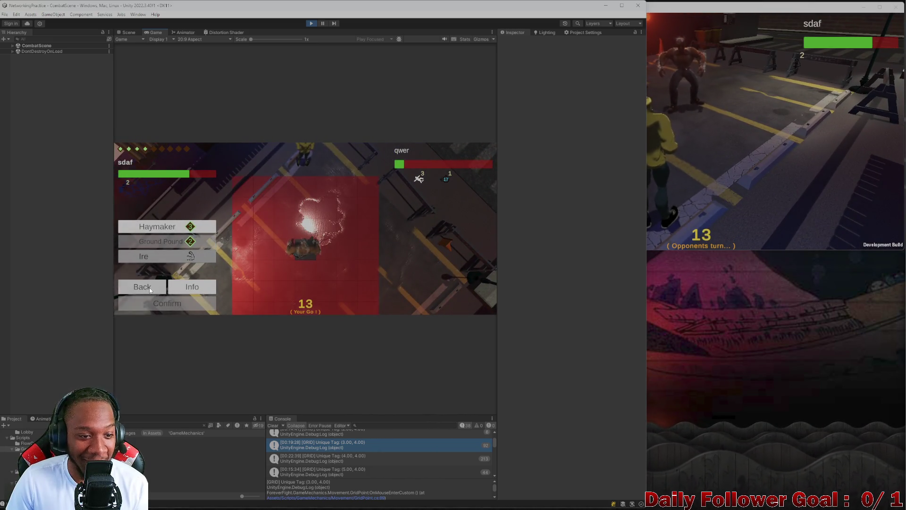
pyautogui.click(150, 290)
pyautogui.click(170, 268)
pyautogui.click(305, 255)
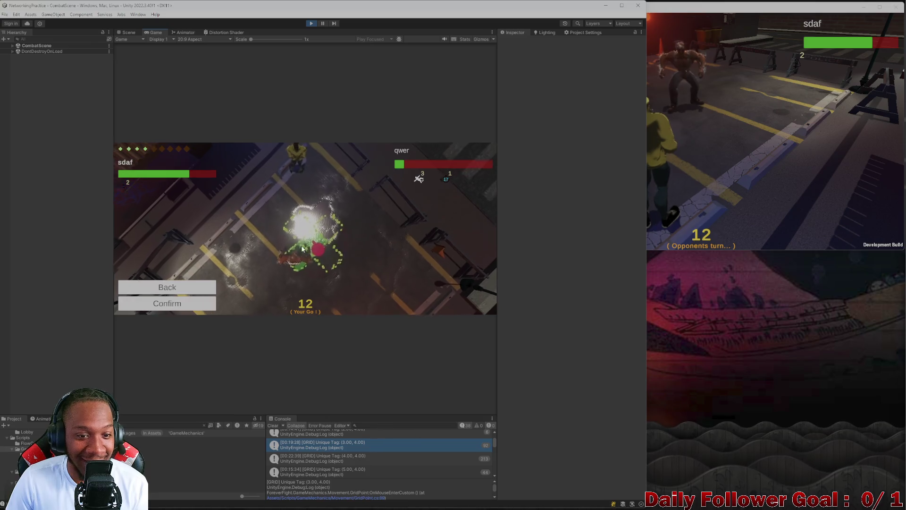
pyautogui.click(182, 304)
# Hit the opponent with the Ire attack to win the match, then bring up the build client.
pyautogui.click(166, 277)
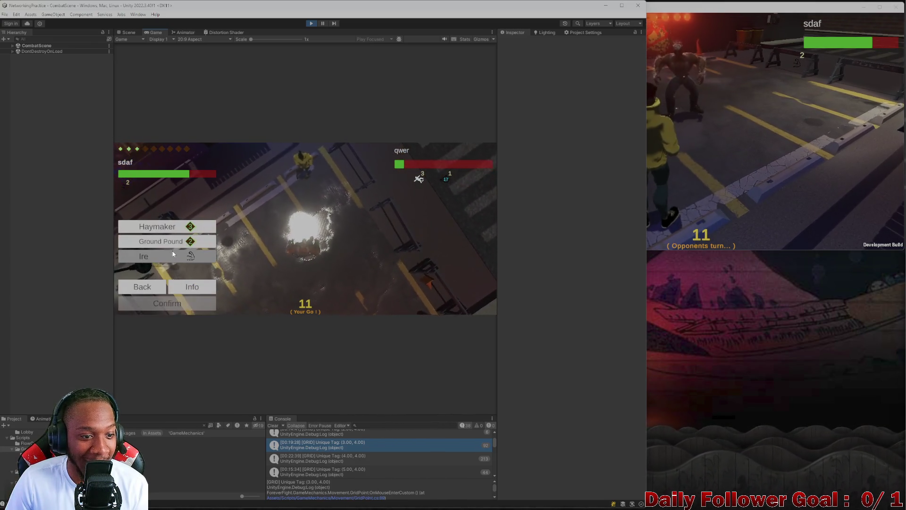
pyautogui.click(172, 254)
pyautogui.click(191, 302)
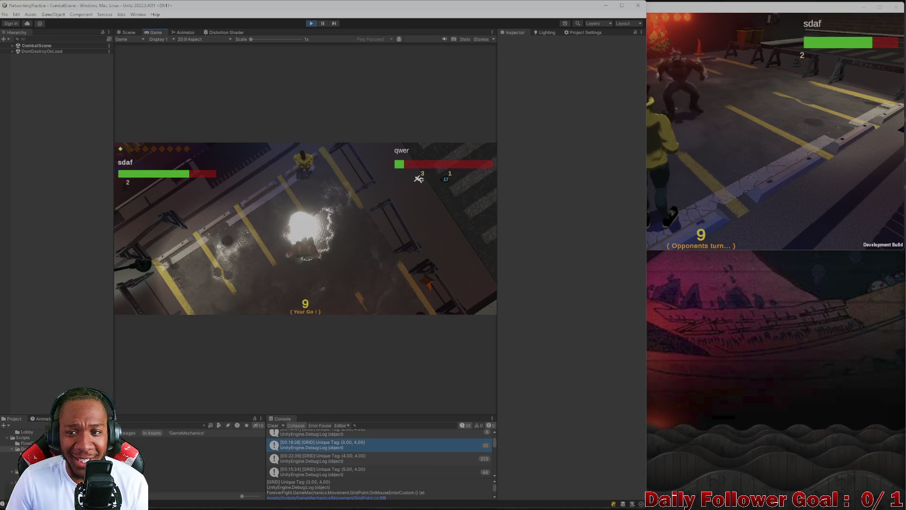
pyautogui.click(764, 148)
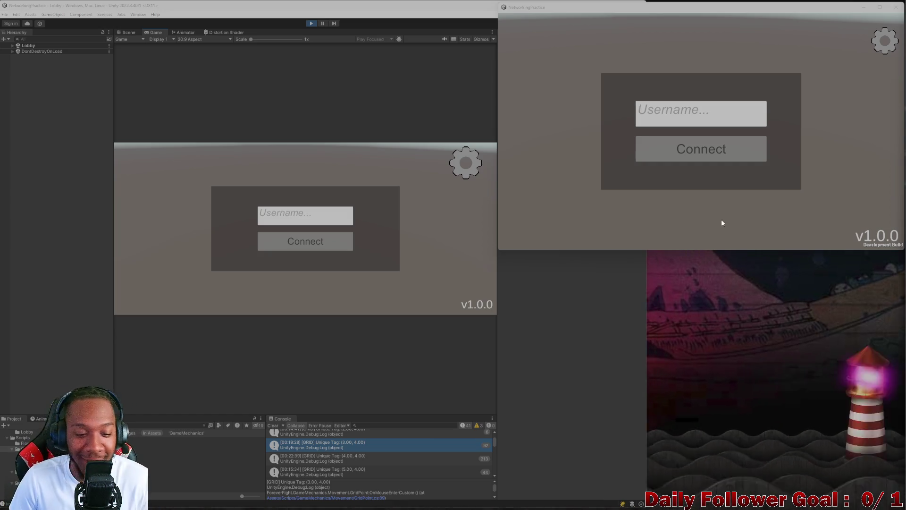
# Clear the Console and check the build client's server IP settings, returning to login.
pyautogui.click(276, 425)
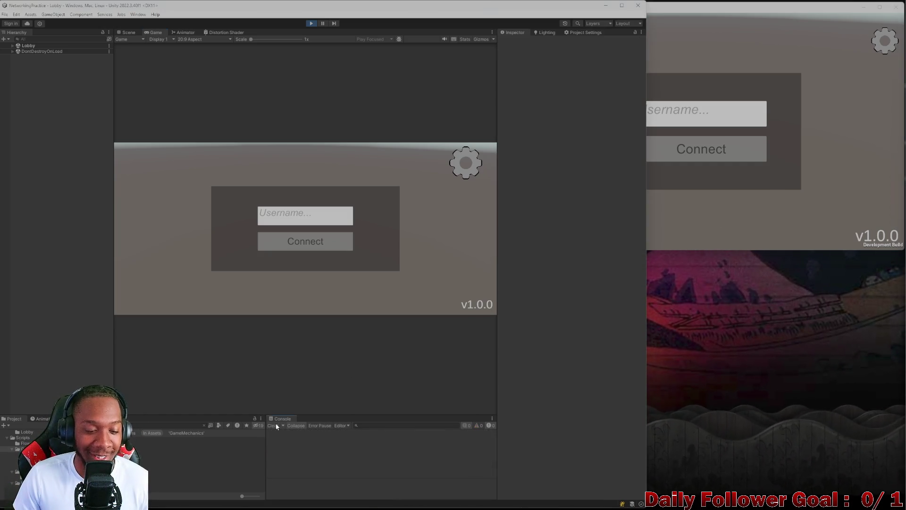
pyautogui.click(778, 184)
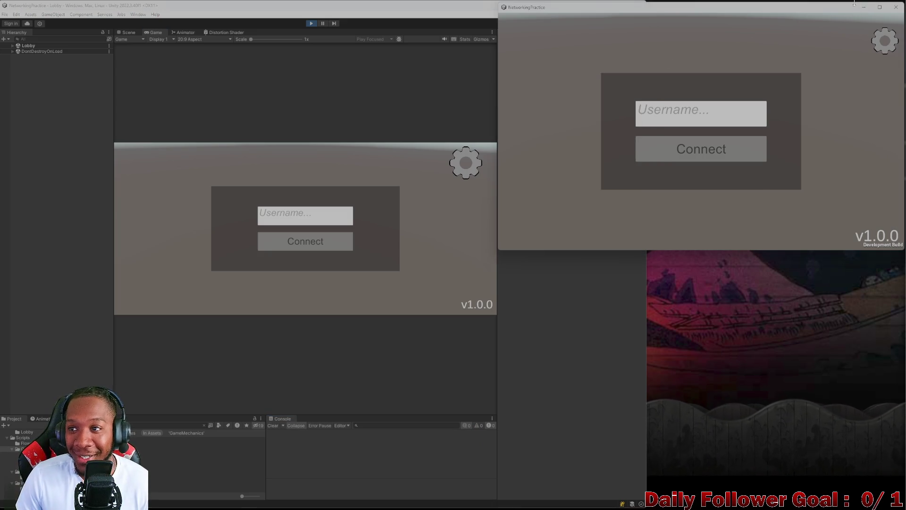
pyautogui.click(886, 44)
pyautogui.click(833, 66)
pyautogui.click(881, 51)
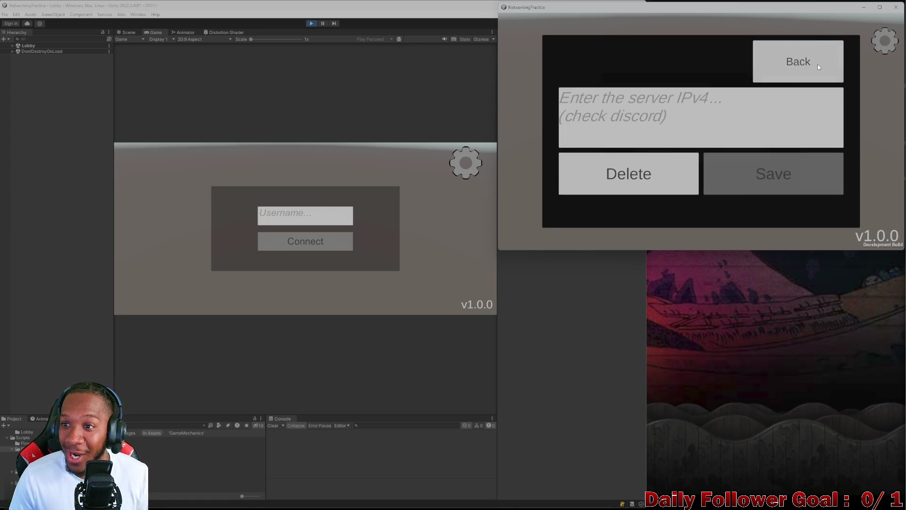
pyautogui.click(831, 57)
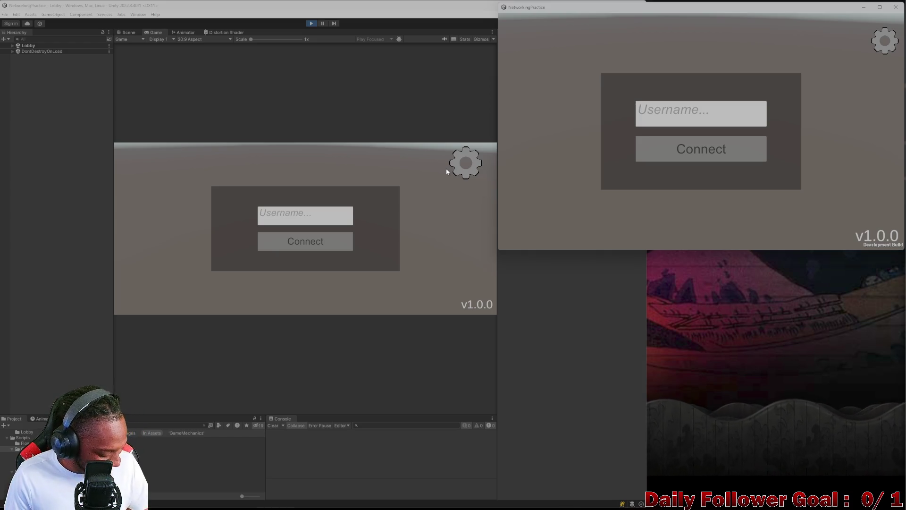
# Check the editor client's server IP settings and return to the lobby login screen.
pyautogui.click(465, 162)
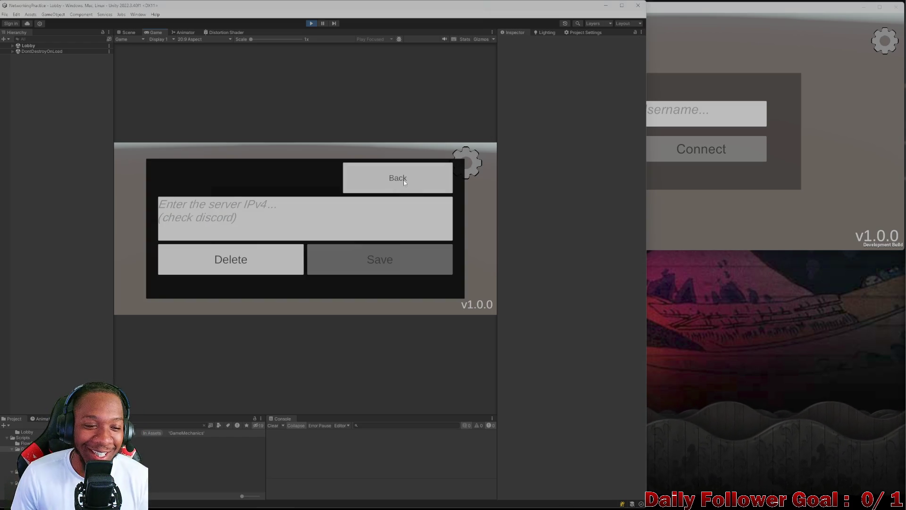
pyautogui.click(405, 181)
pyautogui.click(834, 81)
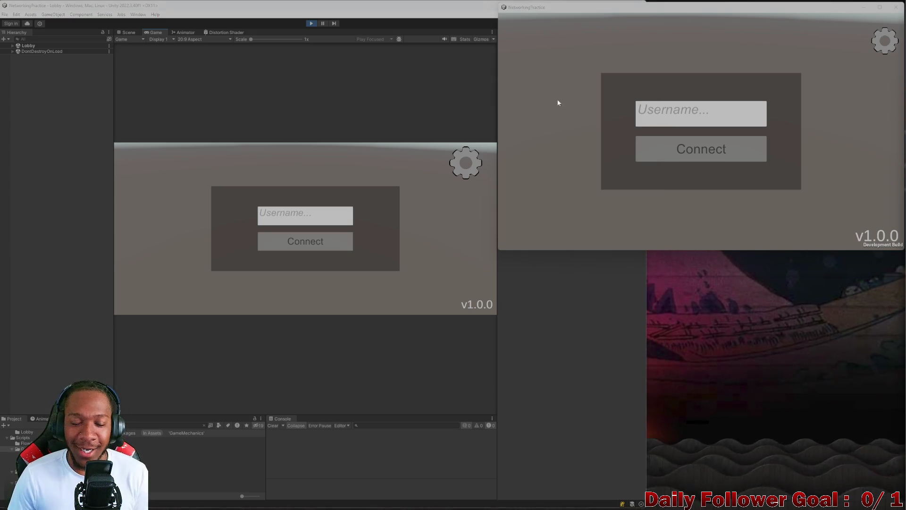
pyautogui.click(303, 92)
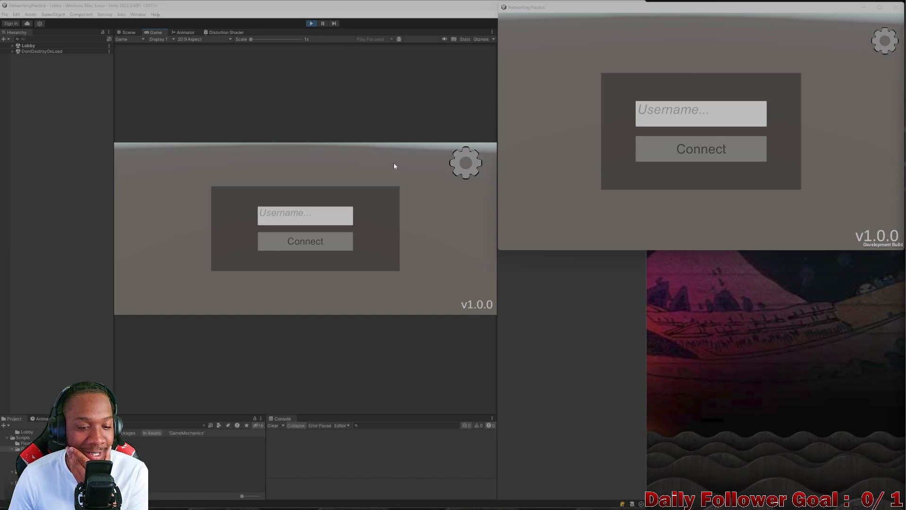
pyautogui.click(460, 158)
pyautogui.click(425, 171)
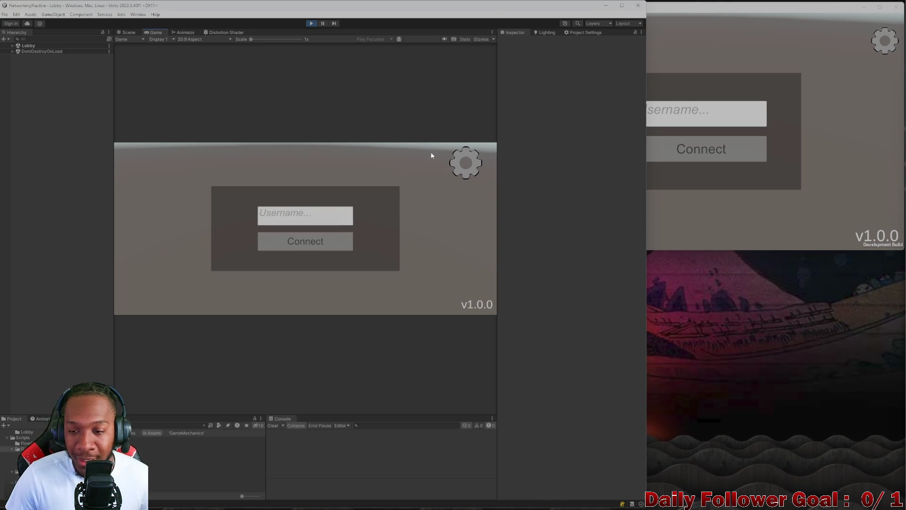
pyautogui.click(716, 223)
pyautogui.click(316, 92)
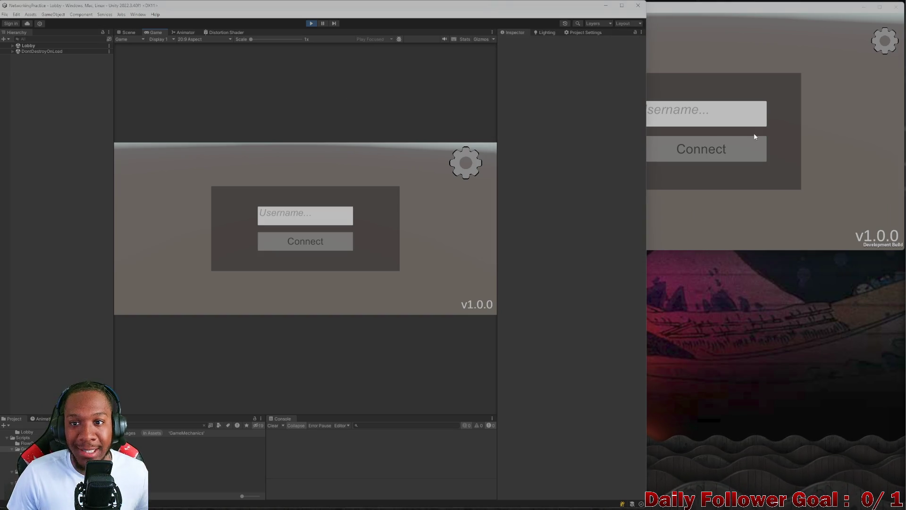
pyautogui.click(753, 137)
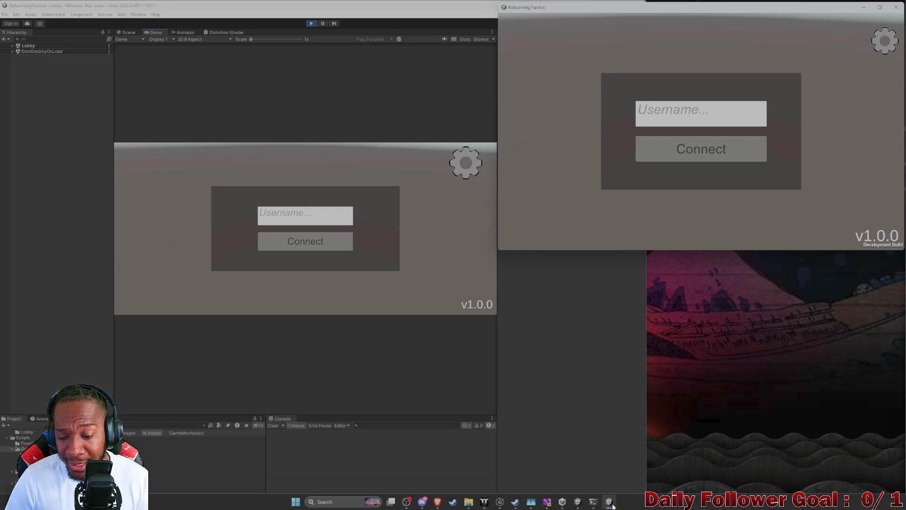
pyautogui.moveTo(505, 499)
pyautogui.click(598, 312)
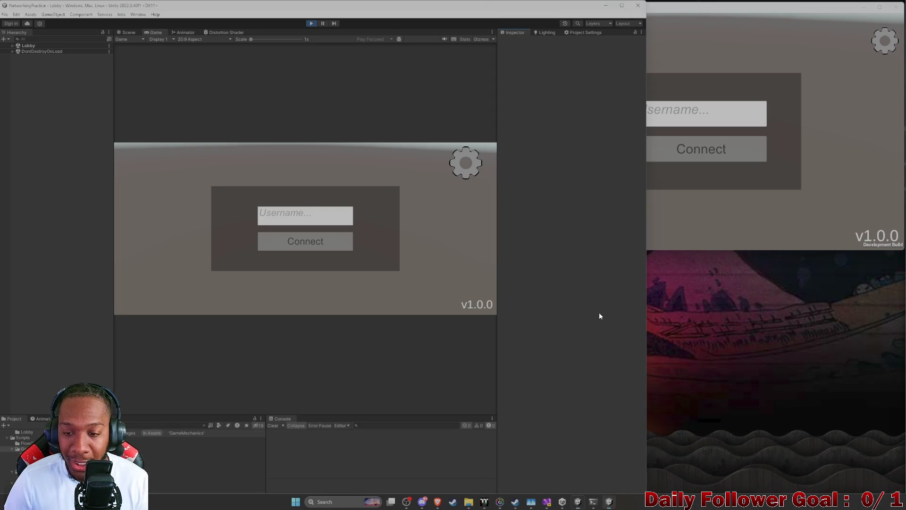
pyautogui.click(755, 187)
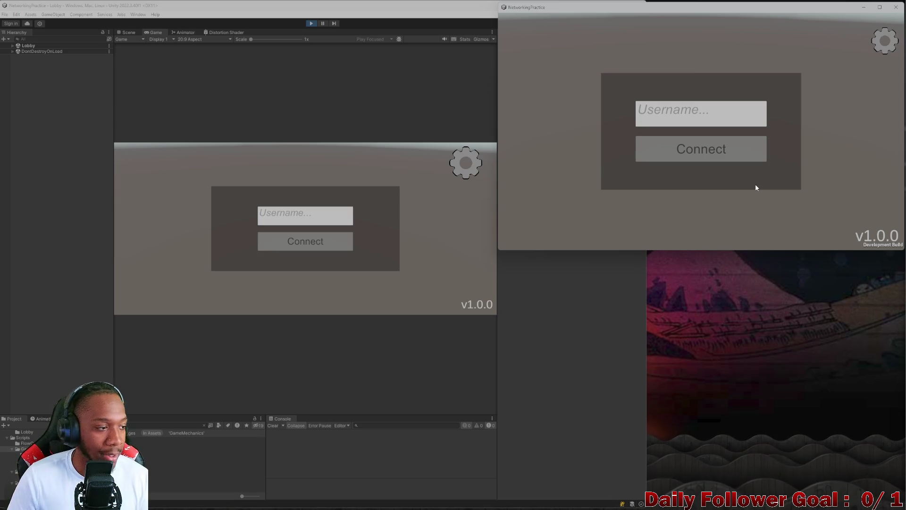
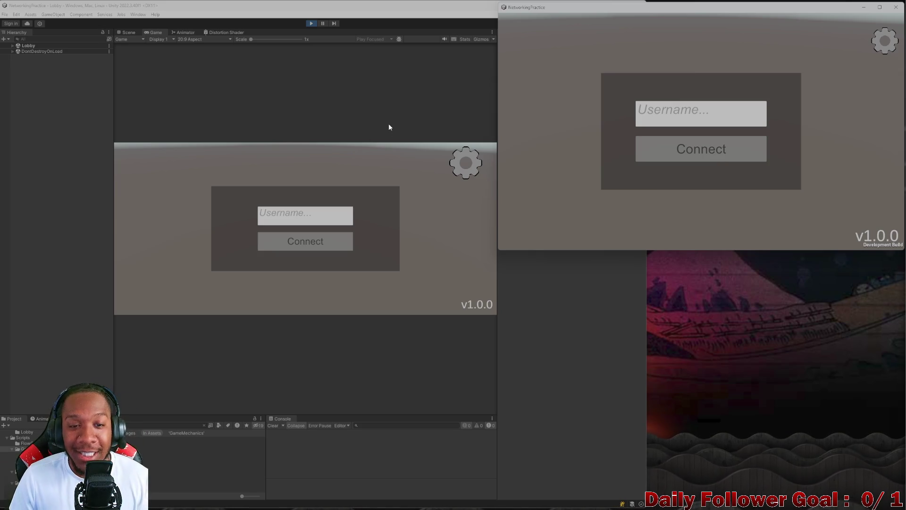
# Bring the Unity editor forward, then open and close the game's gear settings panel.
pyautogui.click(443, 138)
pyautogui.click(458, 175)
pyautogui.click(469, 161)
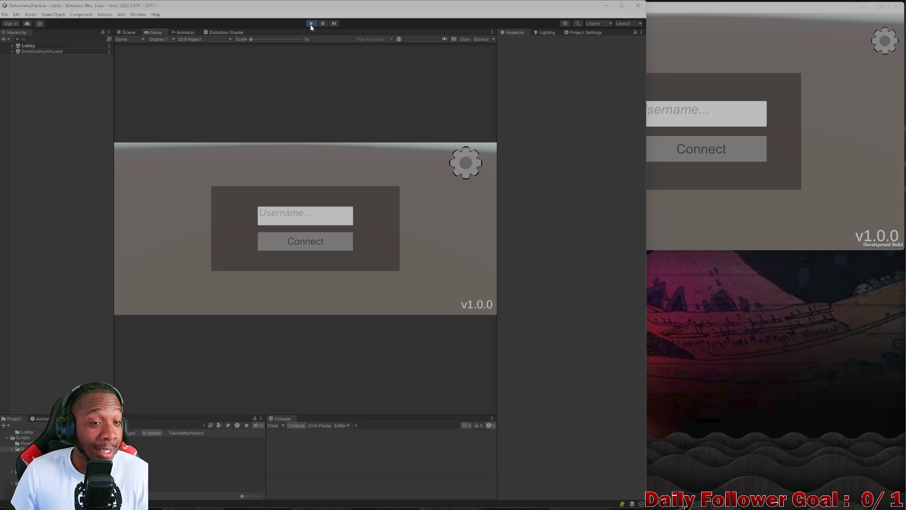
# Switch to Visual Studio showing GridPoint.cs.
pyautogui.moveTo(627, 507)
pyautogui.moveTo(548, 503)
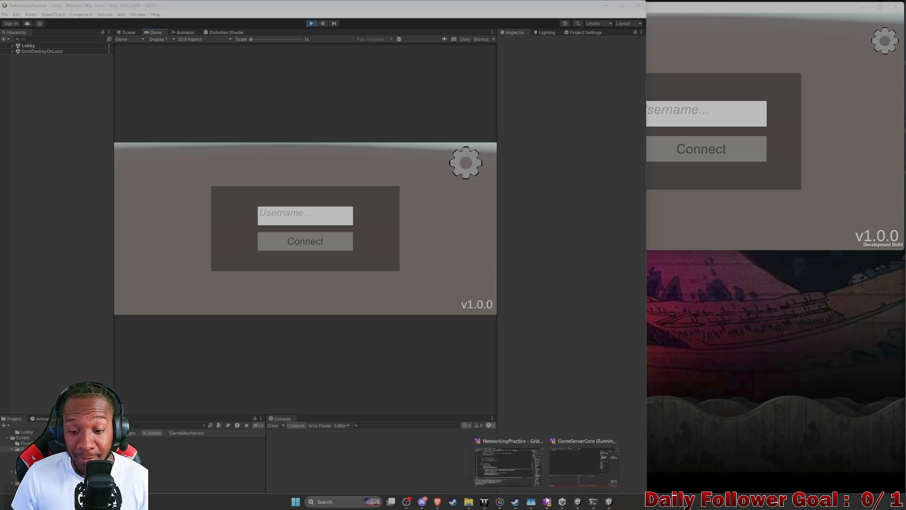
pyautogui.click(531, 471)
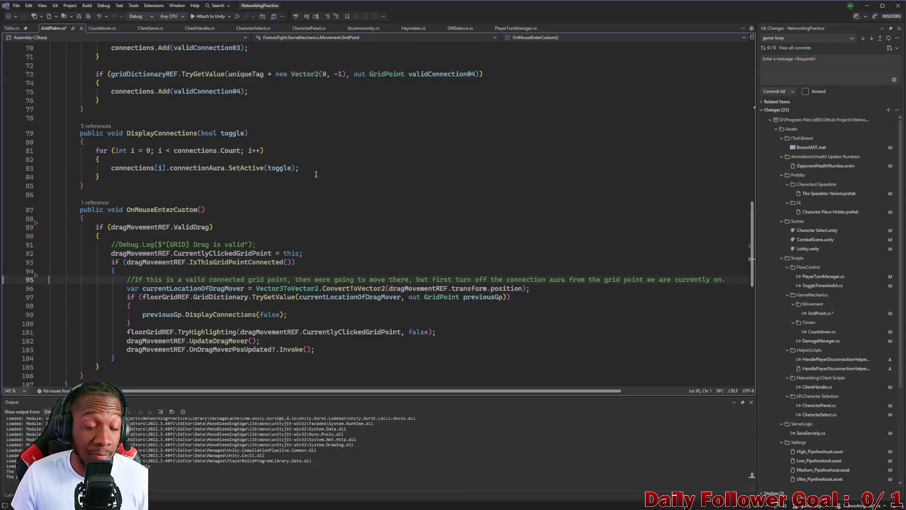
# Save GridPoint.cs, then change ToDo.cs's 'Test it, play matches' count from (2/3) to (4/3).
pyautogui.scroll(1, 311, 176)
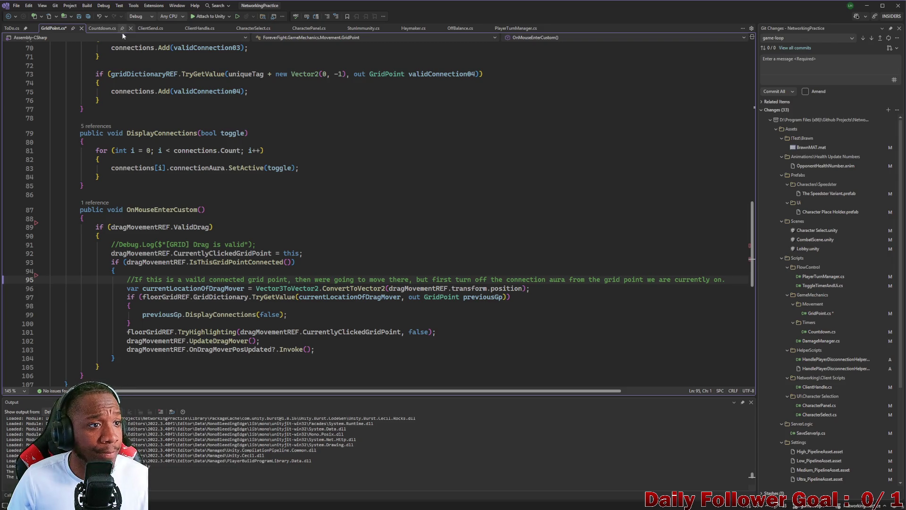
pyautogui.hotkey('ctrl', 's')
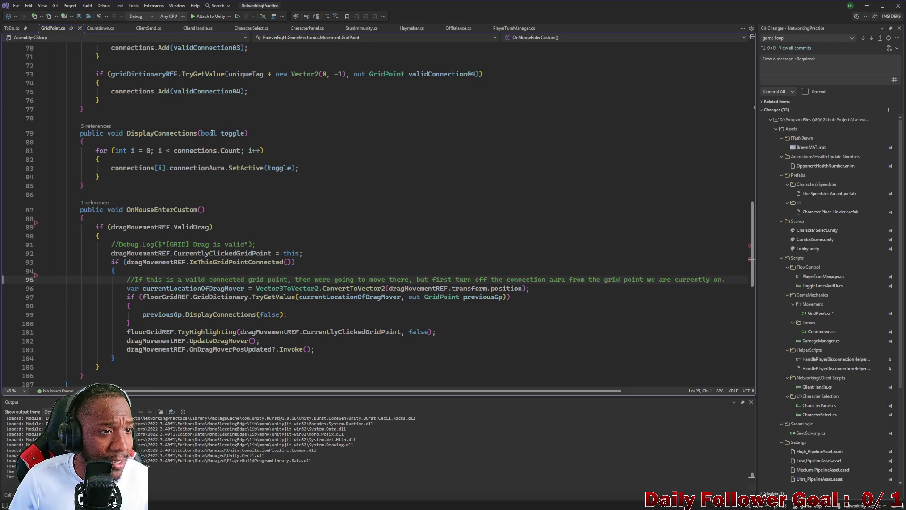
pyautogui.click(7, 30)
pyautogui.click(157, 174)
pyautogui.press('BackSpace')
pyautogui.write('4')
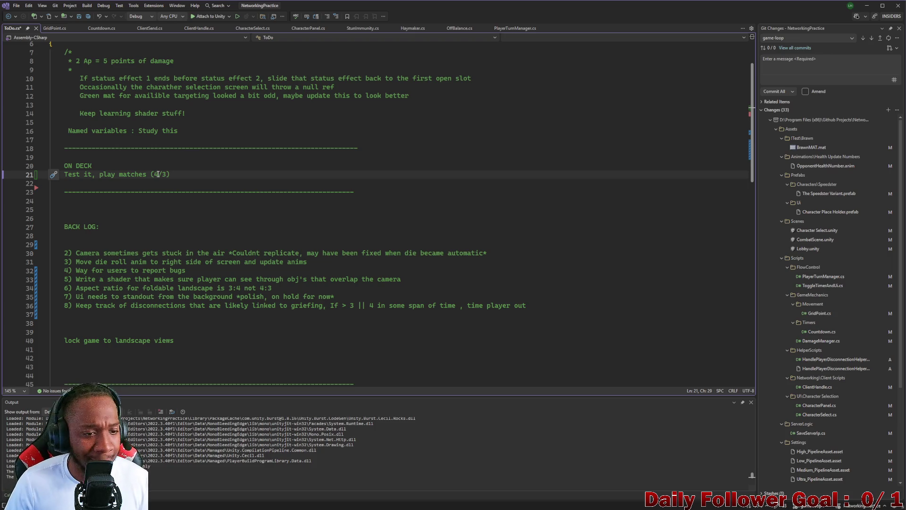
pyautogui.scroll(-2, 185, 185)
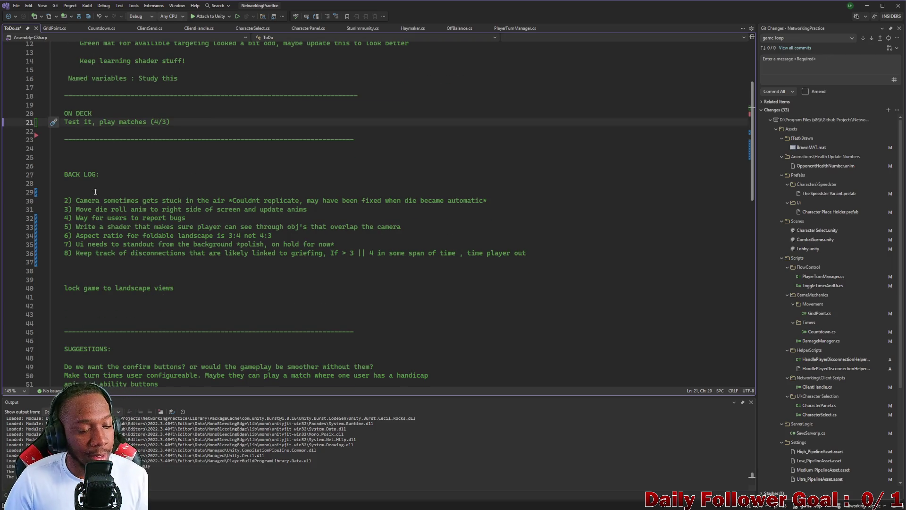
pyautogui.moveTo(32, 184)
pyautogui.mouseDown()
pyautogui.moveTo(32, 175)
pyautogui.moveTo(33, 185)
pyautogui.mouseUp()
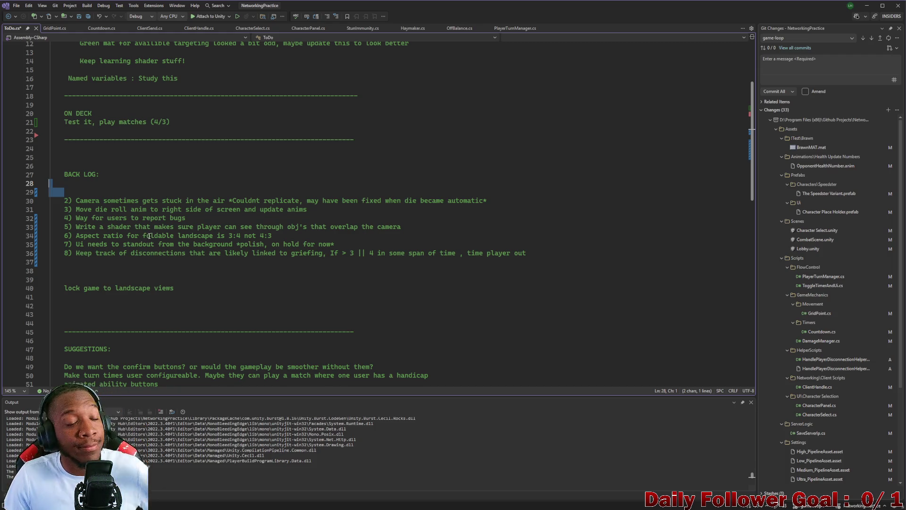
pyautogui.click(113, 187)
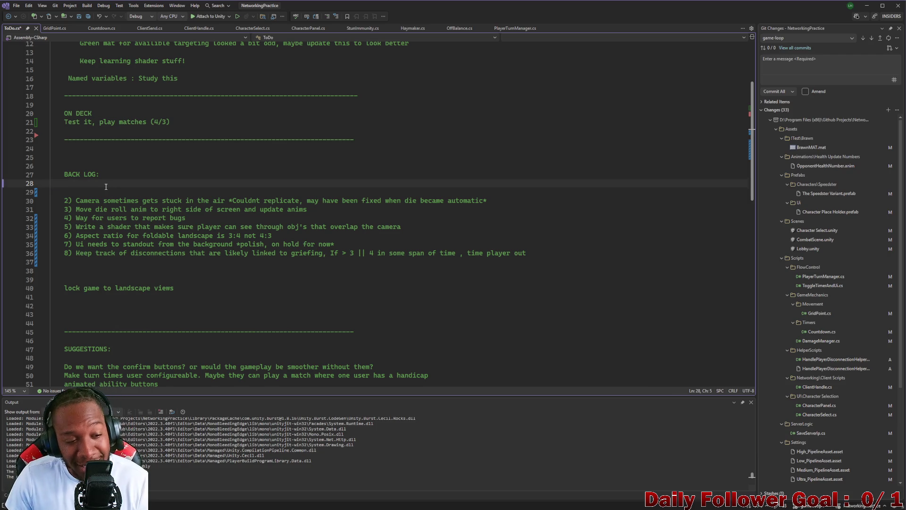
pyautogui.click(41, 182)
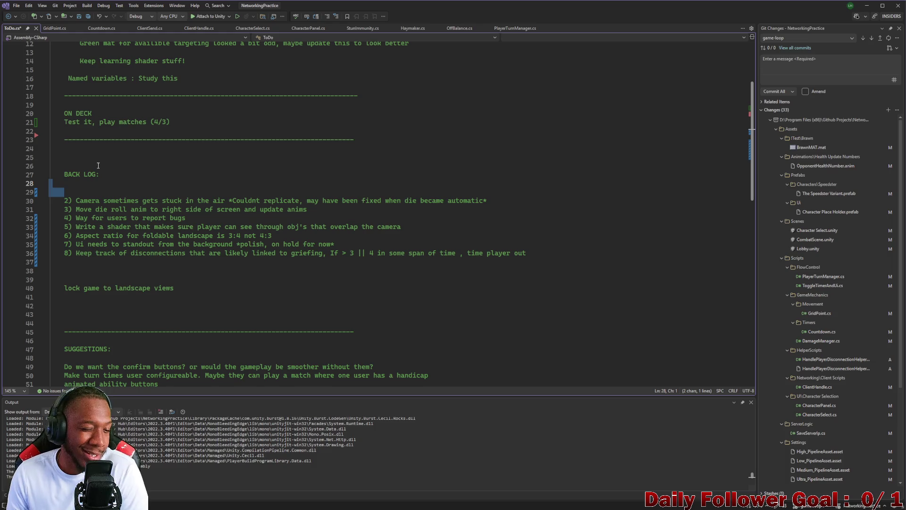
pyautogui.click(84, 190)
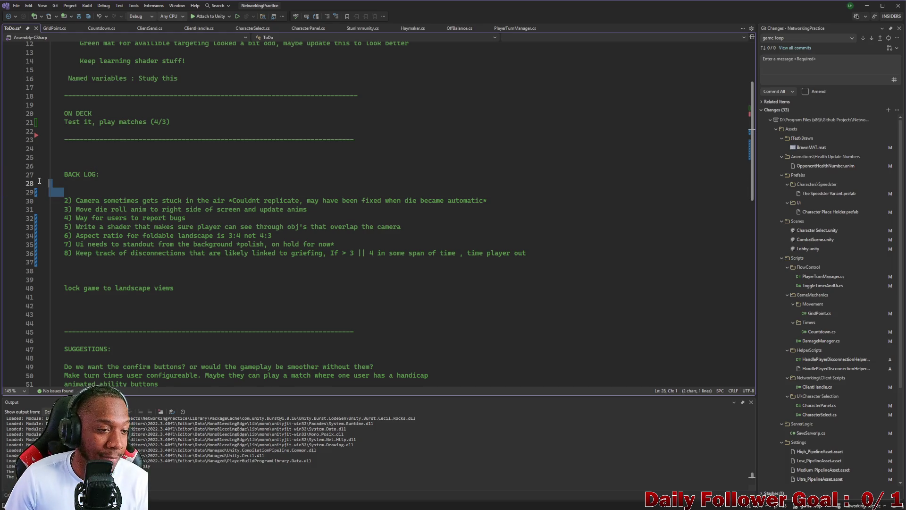
pyautogui.moveTo(66, 165); pyautogui.dragTo(56, 149)
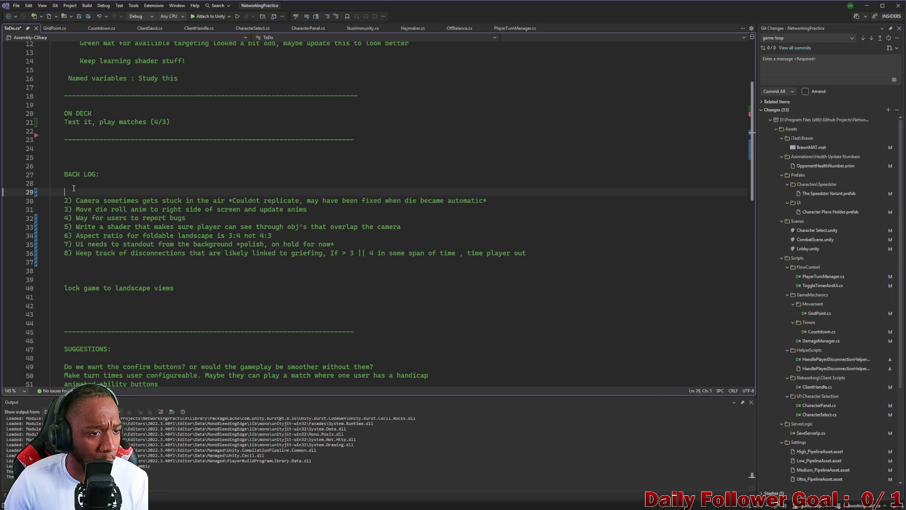
pyautogui.moveTo(56, 192); pyautogui.dragTo(58, 181)
pyautogui.moveTo(66, 323); pyautogui.dragTo(38, 258)
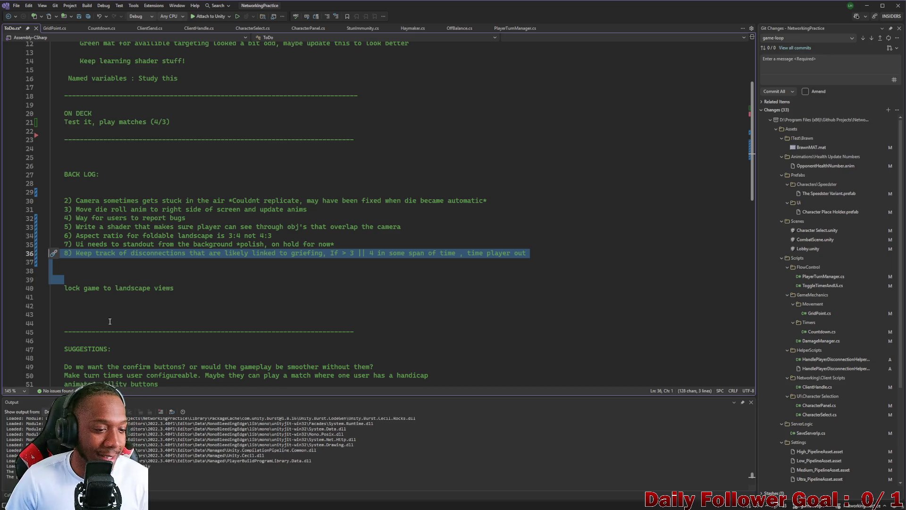
pyautogui.click(56, 316)
pyautogui.click(67, 281)
pyautogui.moveTo(67, 280); pyautogui.dragTo(48, 262)
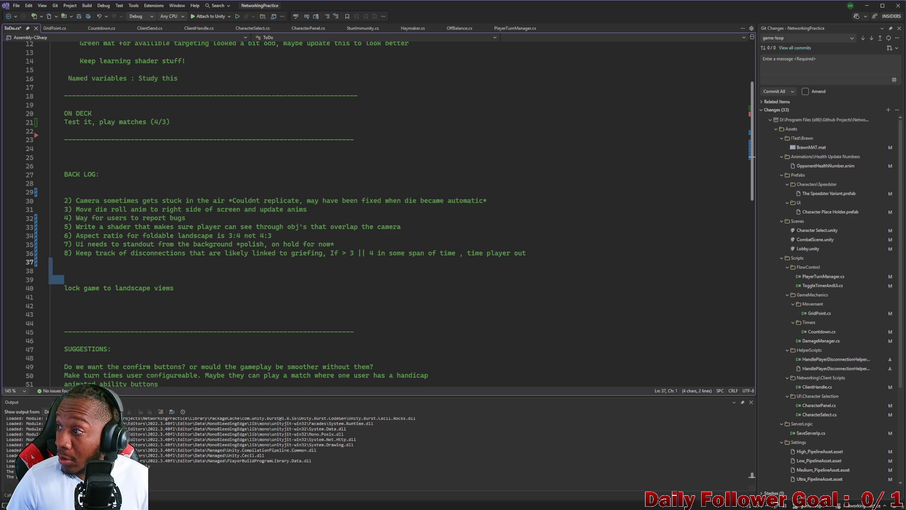
pyautogui.hotkey('alt', 'Tab')
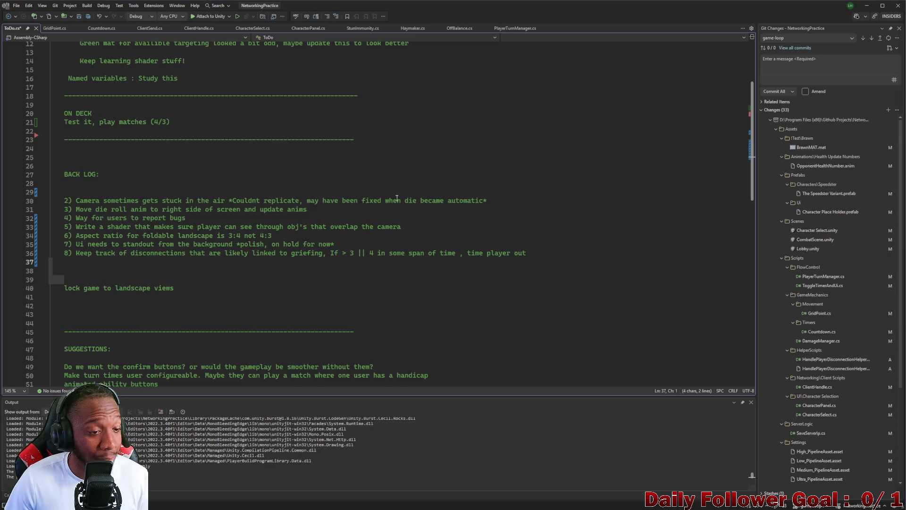
pyautogui.click(75, 197)
pyautogui.hotkey('shift', 'Up')
pyautogui.hotkey('shift', 'Up')
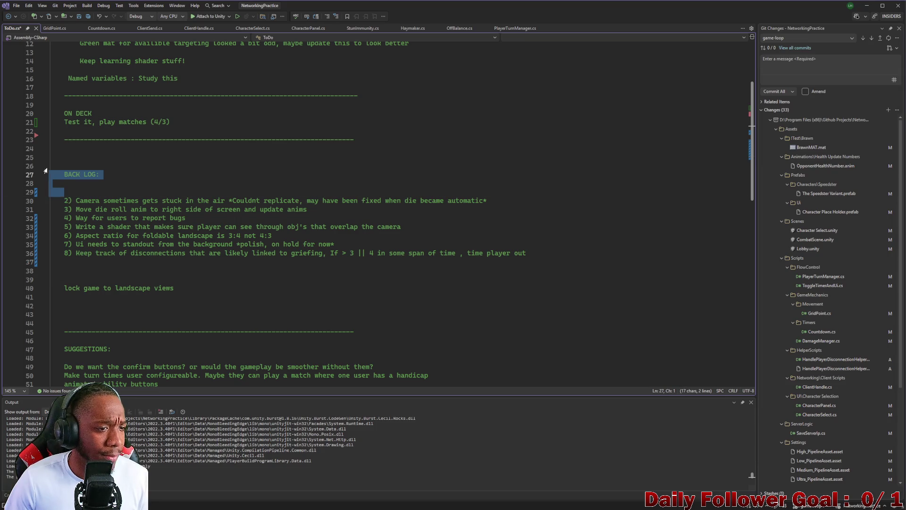
pyautogui.click(68, 159)
pyautogui.hotkey('shift', 'Up')
pyautogui.click(69, 166)
pyautogui.hotkey('shift', 'Up')
pyautogui.hotkey('shift', 'Up')
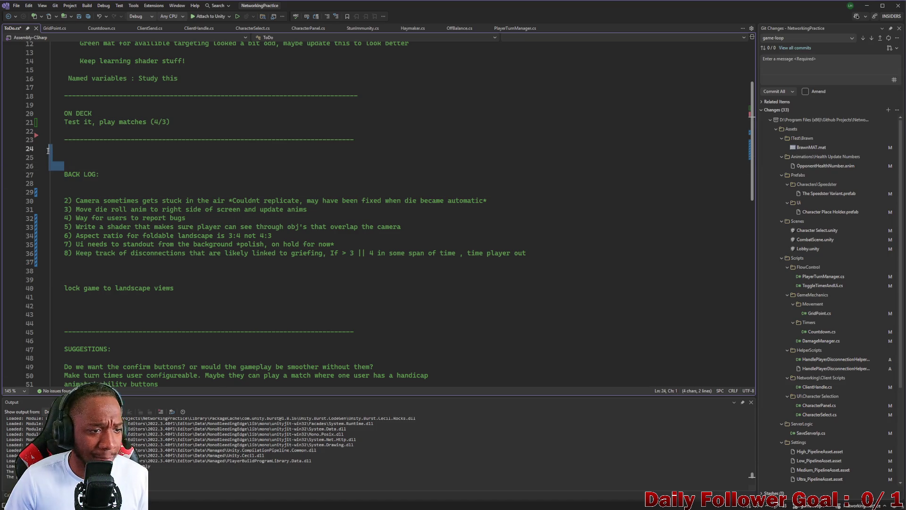
pyautogui.scroll(4, 186, 162)
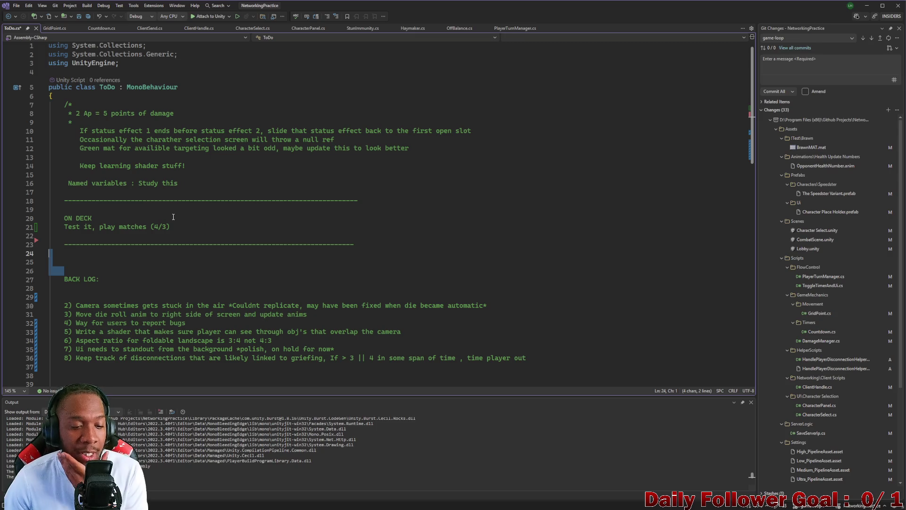
# Delete the 'Test it, play matches (4/3)' line from ToDo.cs and save the file.
pyautogui.scroll(-1, 171, 215)
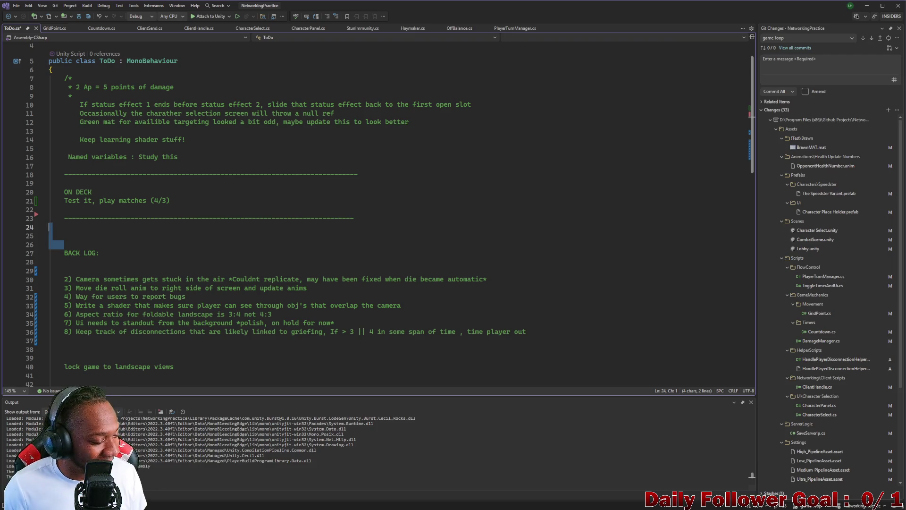
pyautogui.hotkey('alt', 'Tab')
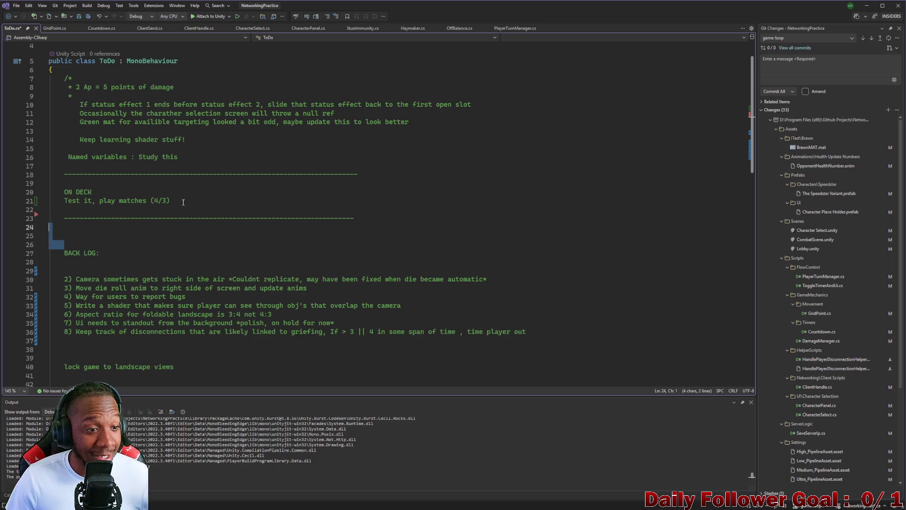
pyautogui.moveTo(182, 200); pyautogui.dragTo(41, 206)
pyautogui.press('Delete')
pyautogui.press('BackSpace')
pyautogui.press('BackSpace')
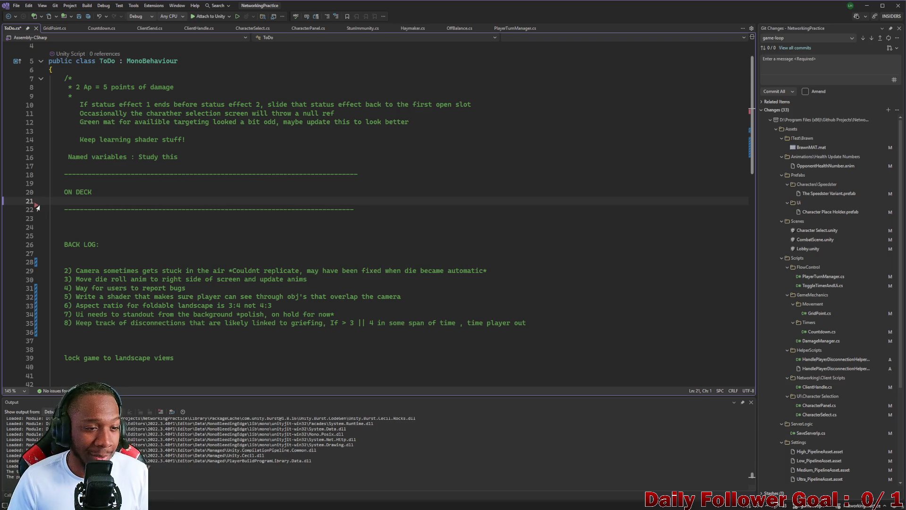
pyautogui.scroll(1, 118, 179)
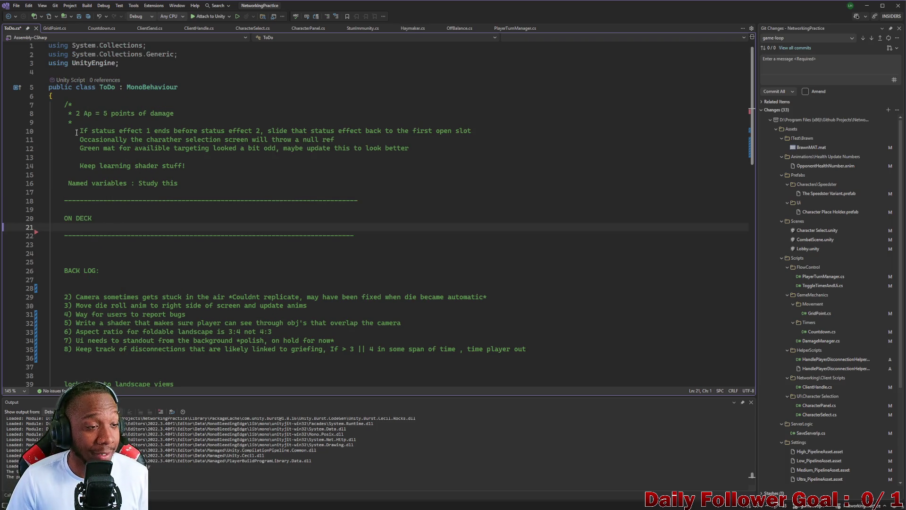
pyautogui.hotkey('ctrl', 's')
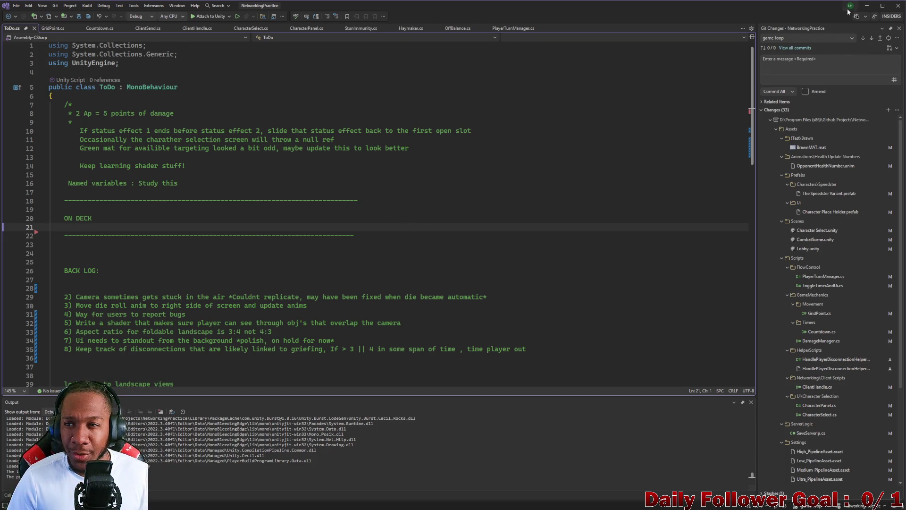
pyautogui.click(861, 7)
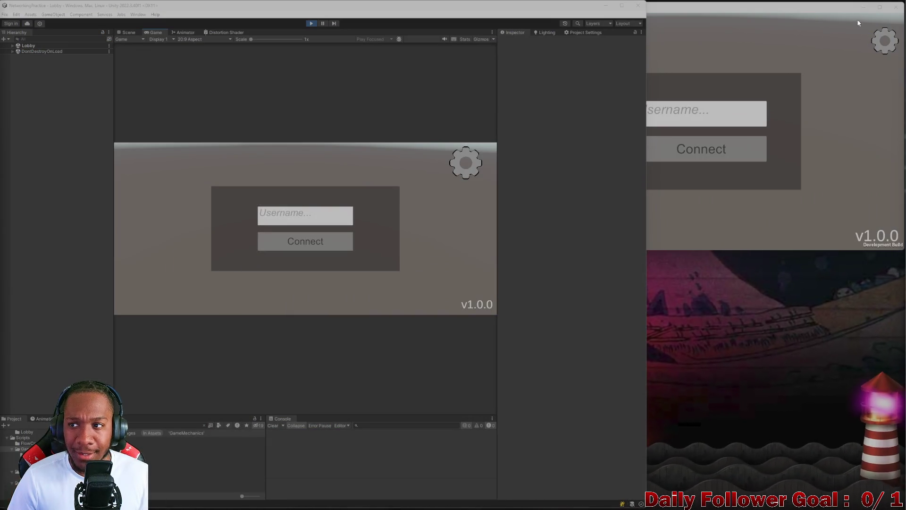
# Close the game build, stop play mode, and reveal CameraScreenShakeManager.cs's folder in Explorer.
pyautogui.click(895, 6)
pyautogui.click(313, 23)
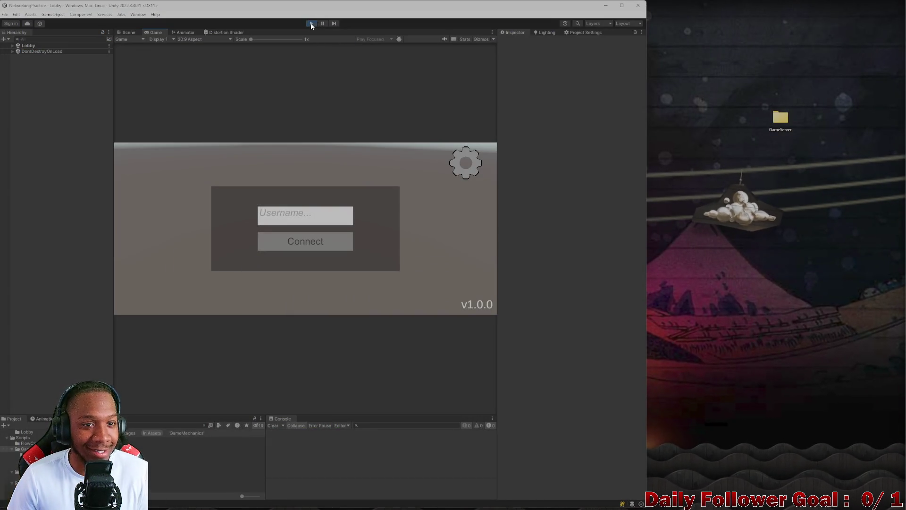
pyautogui.moveTo(334, 153)
pyautogui.mouseDown()
pyautogui.moveTo(314, 174)
pyautogui.moveTo(350, 178)
pyautogui.moveTo(320, 296)
pyautogui.mouseUp()
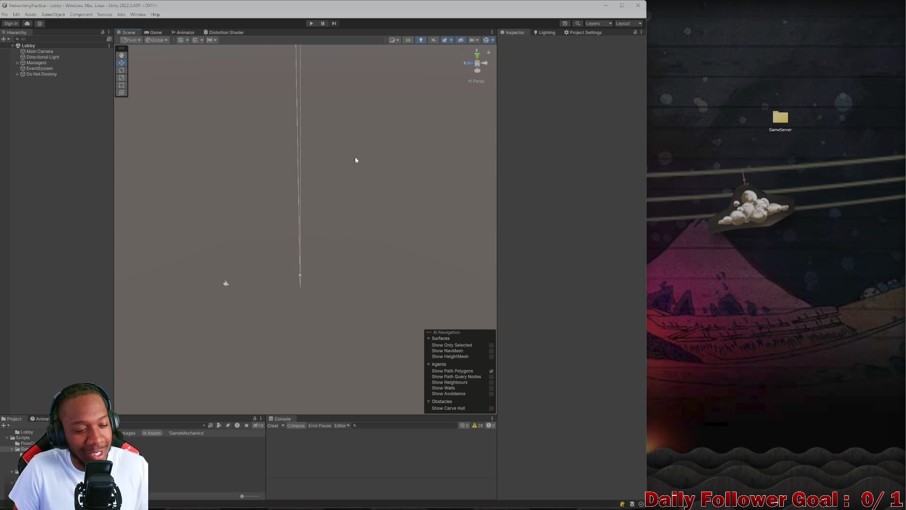
pyautogui.click(204, 425)
pyautogui.moveTo(182, 281)
pyautogui.mouseDown()
pyautogui.moveTo(335, 208)
pyautogui.moveTo(318, 205)
pyautogui.moveTo(332, 217)
pyautogui.moveTo(473, 210)
pyautogui.mouseUp()
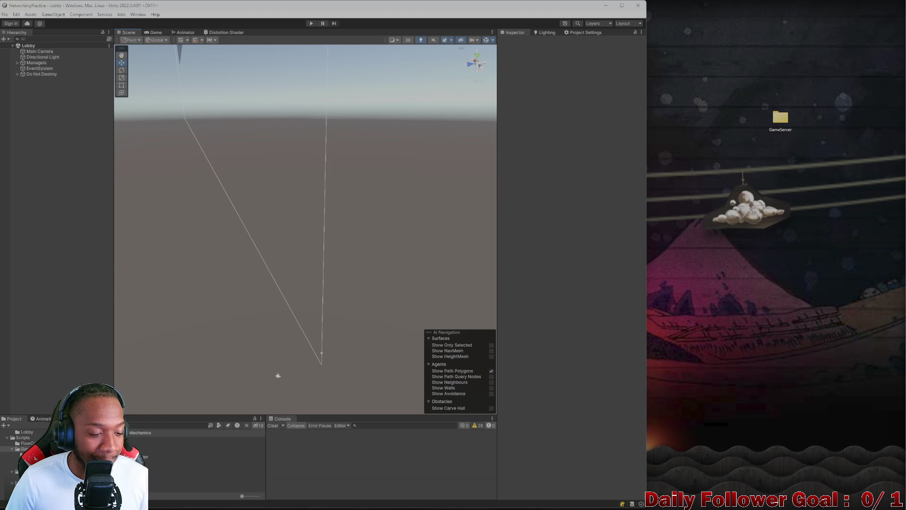
pyautogui.rightClick(101, 456)
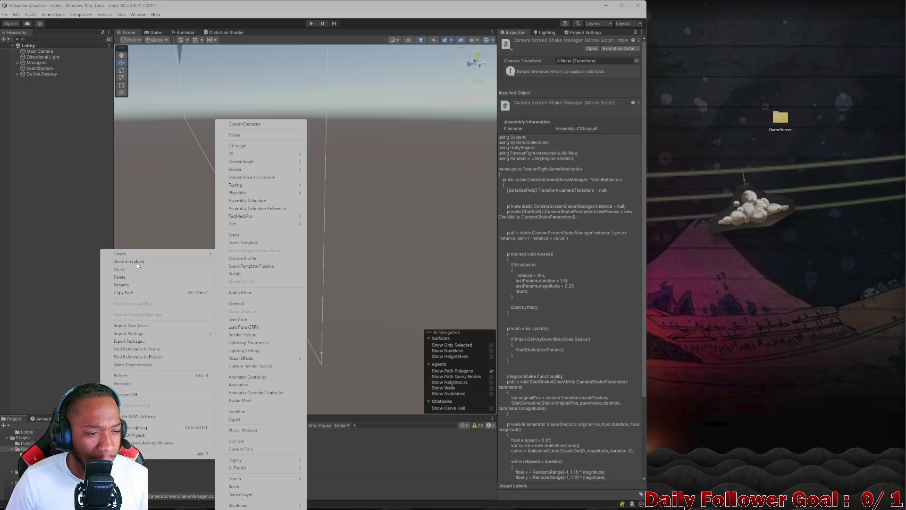
pyautogui.click(137, 262)
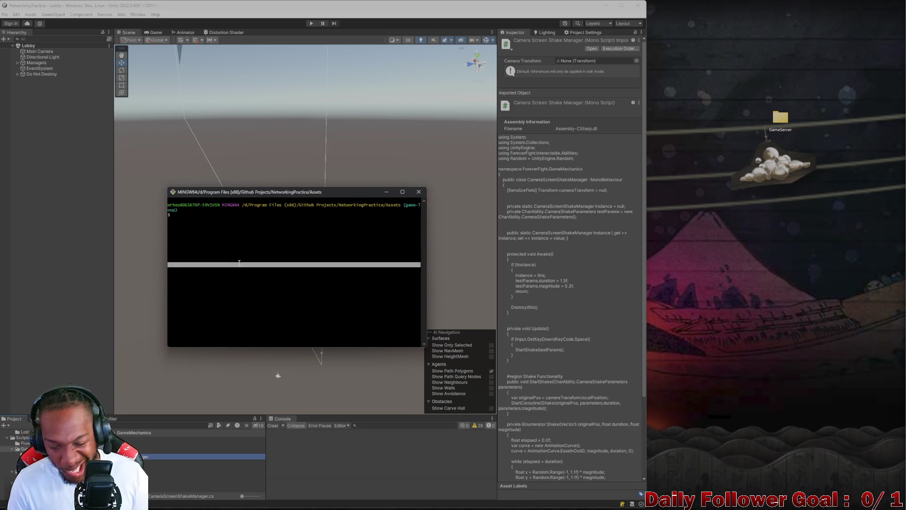
pyautogui.write('git status')
pyautogui.press('Return')
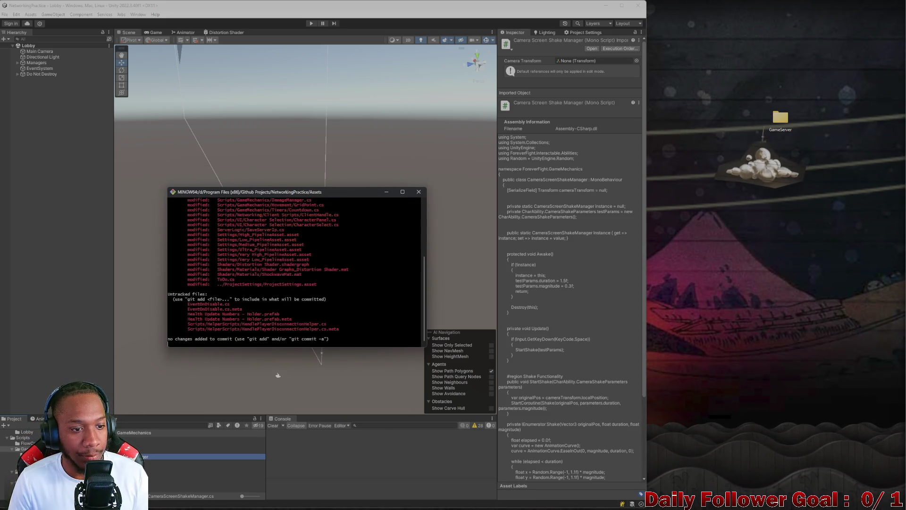
pyautogui.scroll(7, 265, 285)
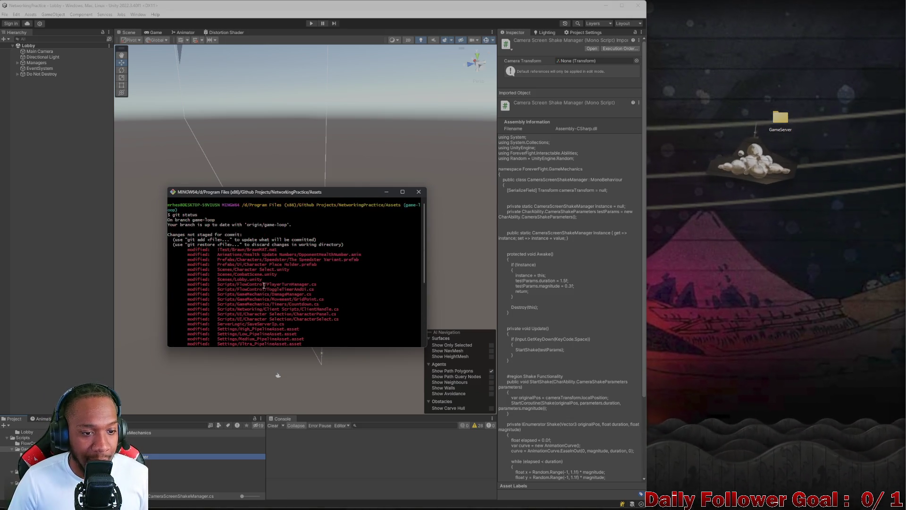
pyautogui.scroll(-2, 264, 284)
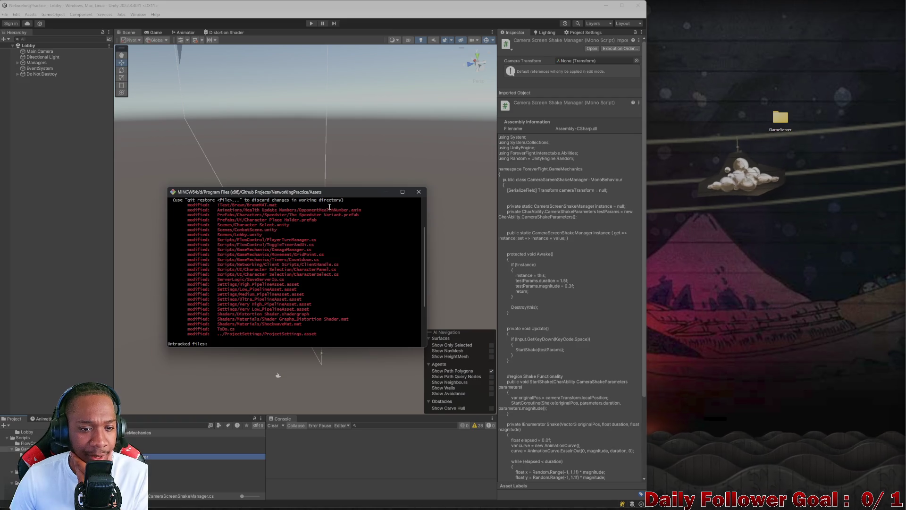
pyautogui.moveTo(221, 217); pyautogui.dragTo(358, 215)
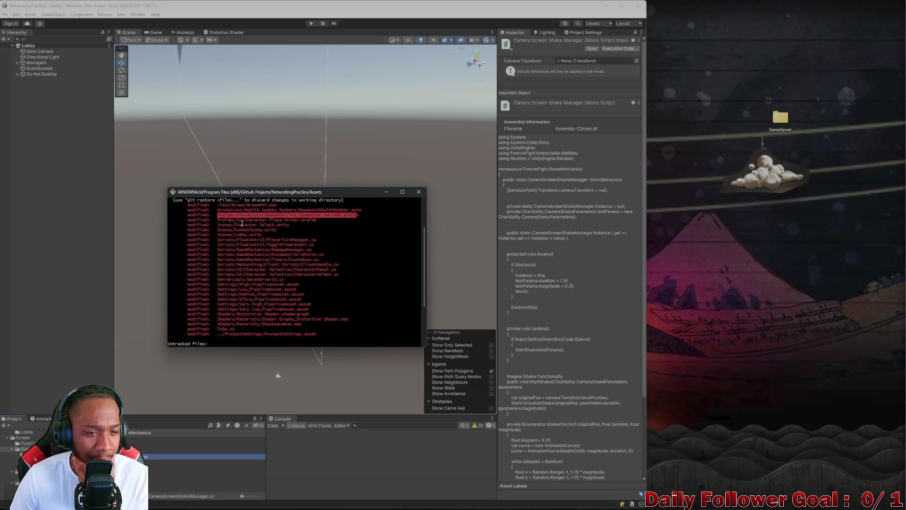
pyautogui.moveTo(225, 220)
pyautogui.mouseDown()
pyautogui.moveTo(415, 221)
pyautogui.moveTo(286, 226)
pyautogui.mouseUp()
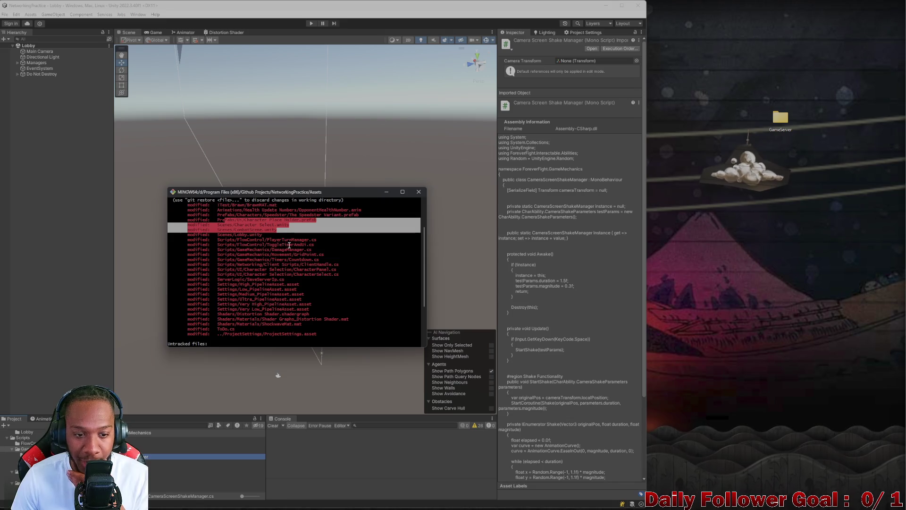
pyautogui.scroll(-1, 285, 242)
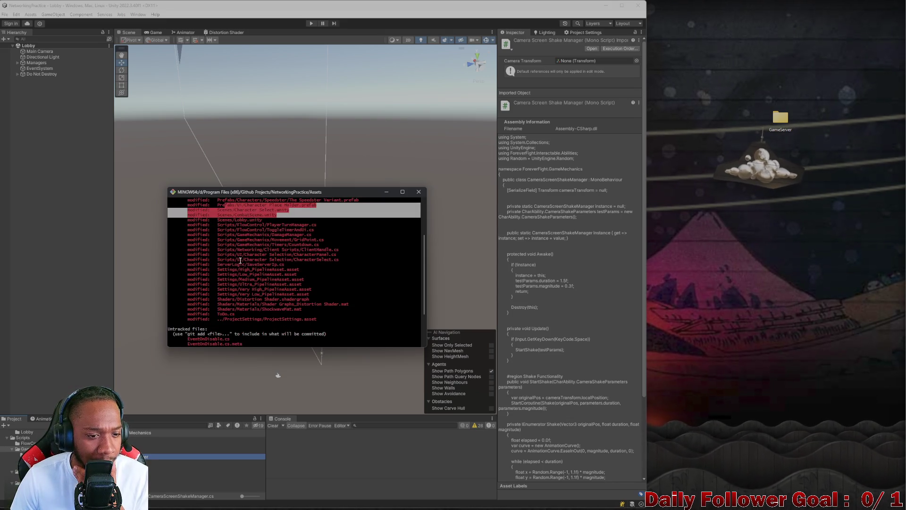
pyautogui.moveTo(258, 265)
pyautogui.mouseDown()
pyautogui.moveTo(306, 287)
pyautogui.moveTo(300, 299)
pyautogui.mouseUp()
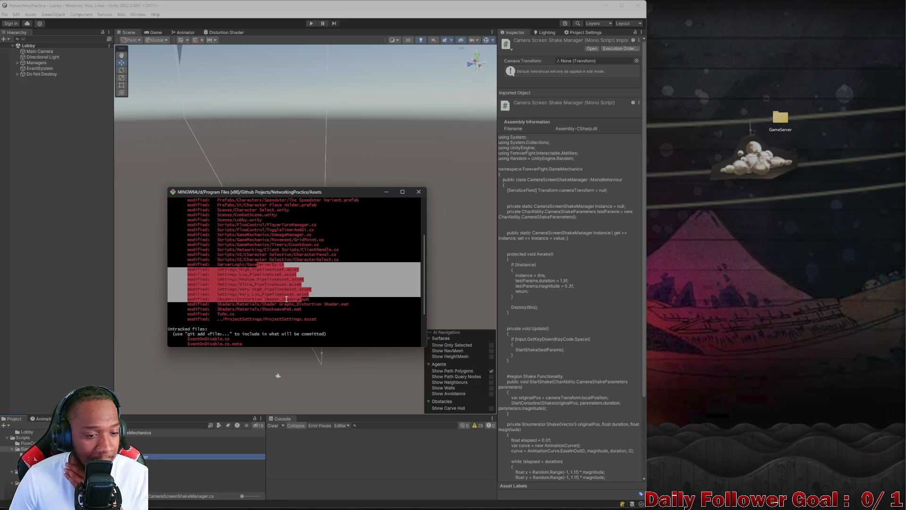
pyautogui.scroll(-1, 281, 300)
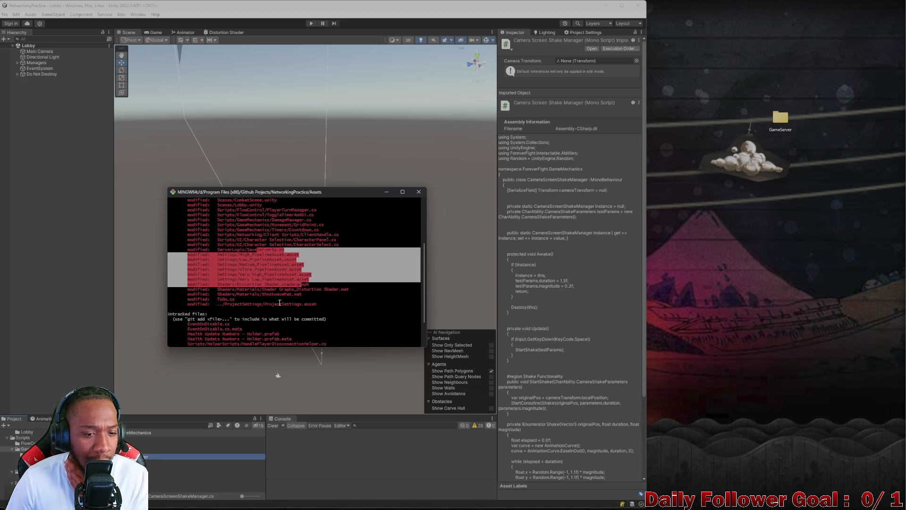
pyautogui.moveTo(306, 294); pyautogui.dragTo(255, 296)
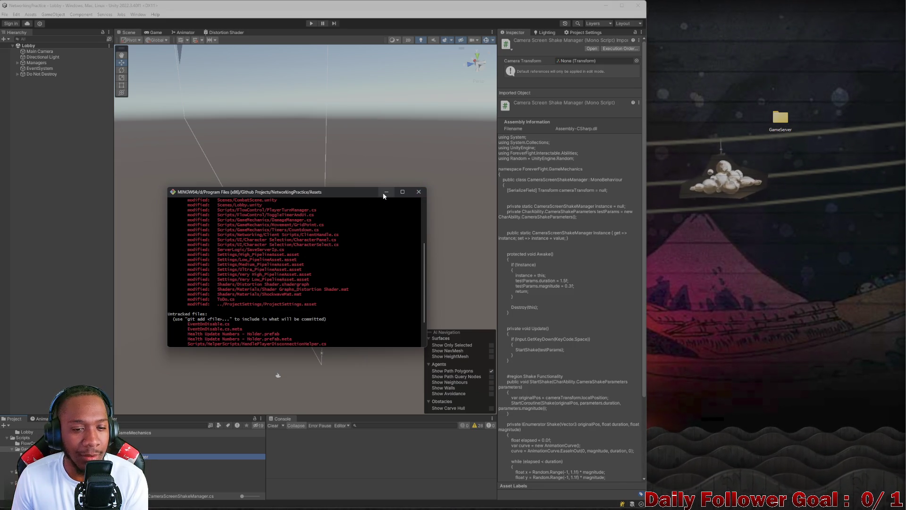
pyautogui.click(385, 192)
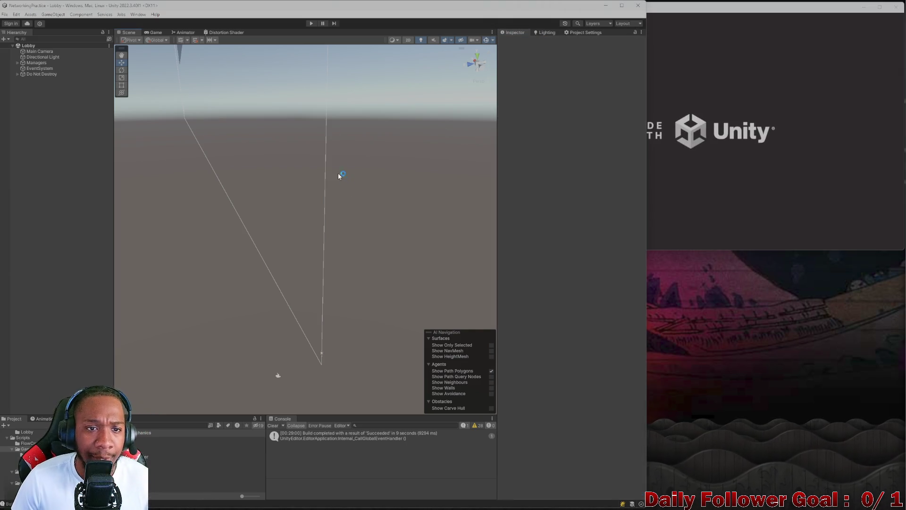
# Start play mode and connect both the editor player and the standalone build to the lobby.
pyautogui.click(311, 23)
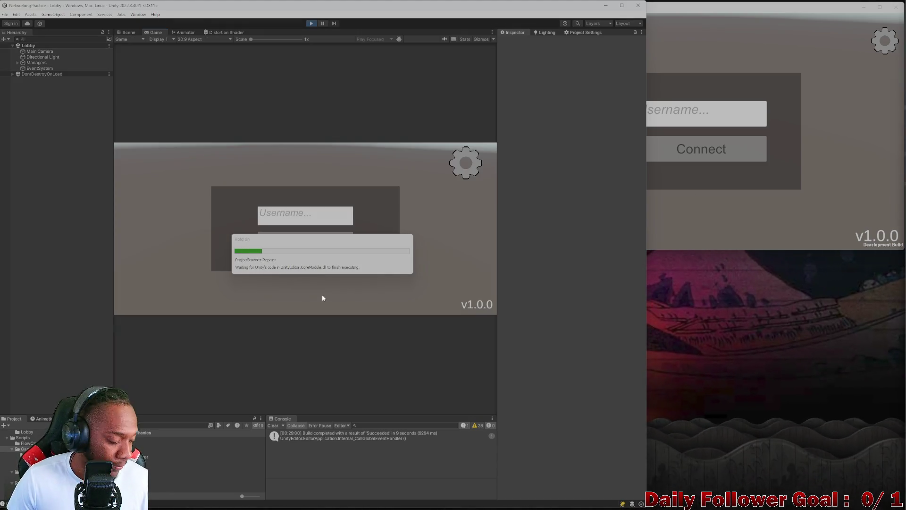
pyautogui.click(306, 242)
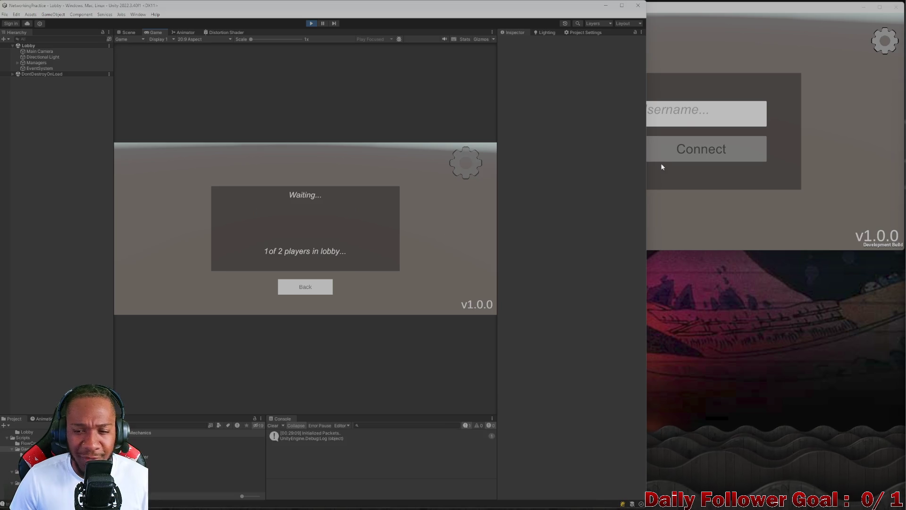
pyautogui.click(657, 171)
pyautogui.click(701, 149)
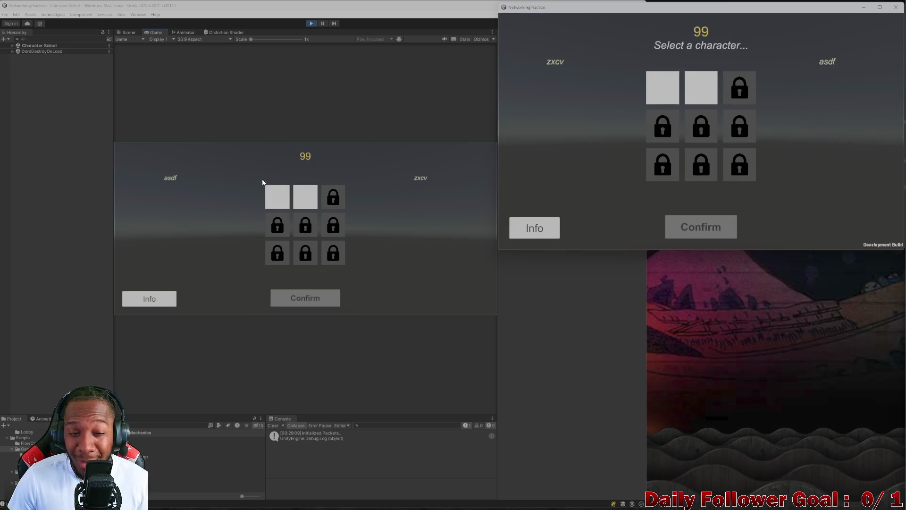
# Lock in The Brawn for the editor player and The Speedster for the build.
pyautogui.click(275, 200)
pyautogui.click(308, 206)
pyautogui.click(305, 298)
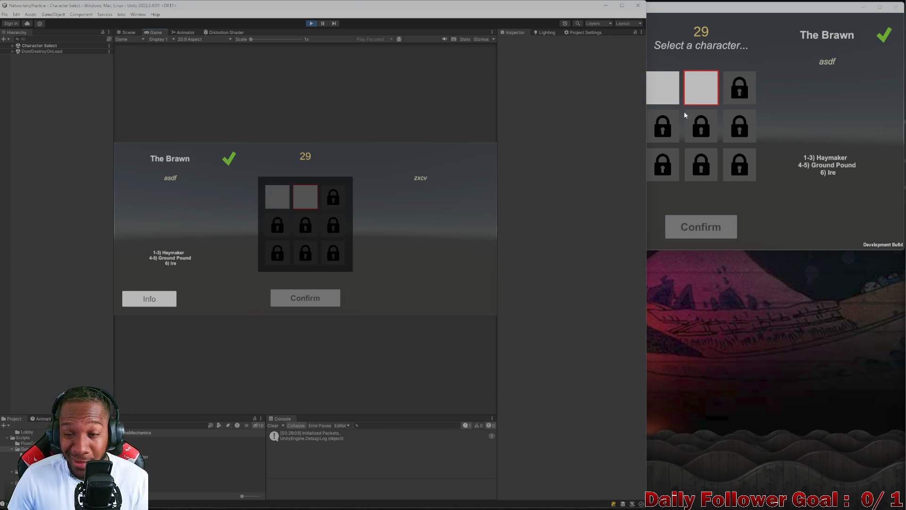
pyautogui.click(683, 112)
pyautogui.click(662, 87)
pyautogui.click(704, 231)
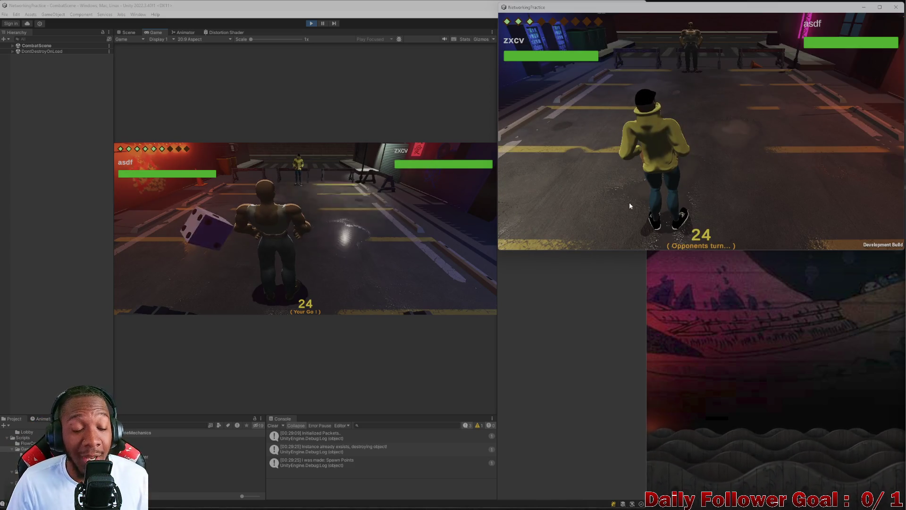
# Move the editor player's fighter to a new tile, then end both players' turns.
pyautogui.click(213, 251)
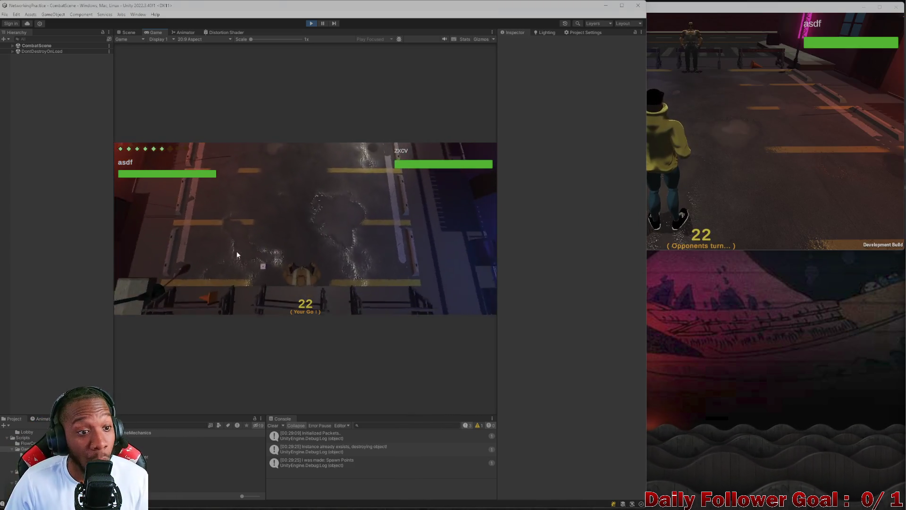
pyautogui.click(208, 256)
pyautogui.click(311, 259)
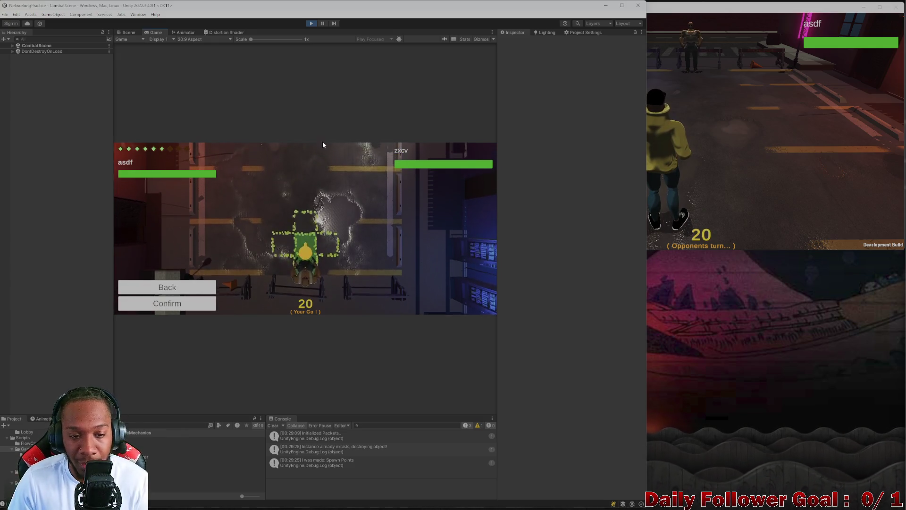
pyautogui.click(197, 304)
pyautogui.click(649, 180)
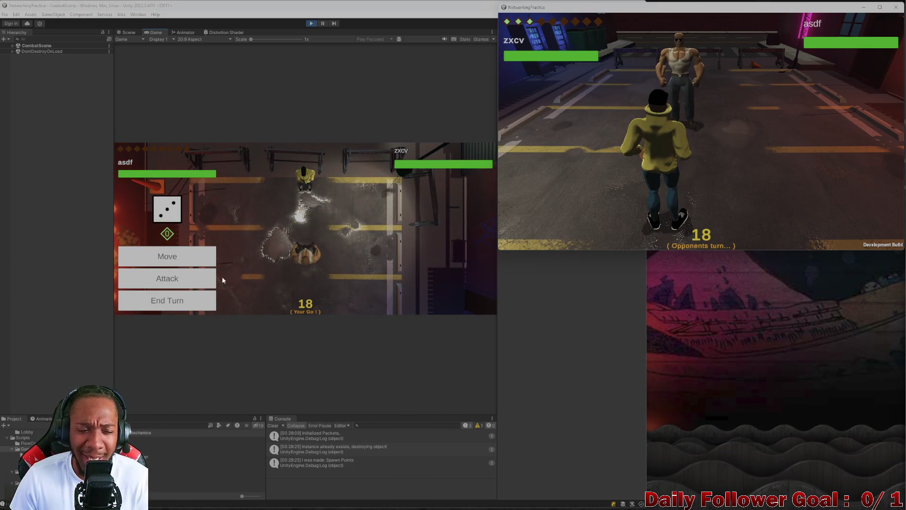
pyautogui.click(166, 299)
pyautogui.click(705, 143)
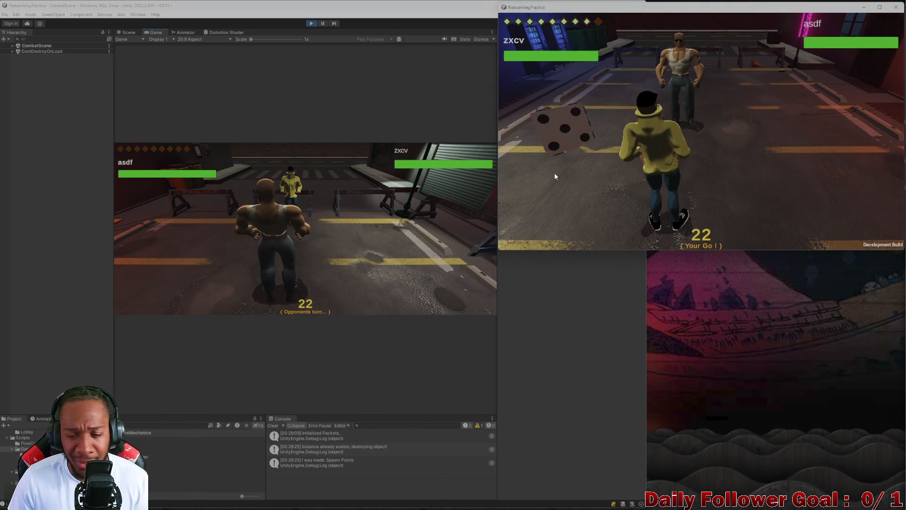
pyautogui.click(560, 229)
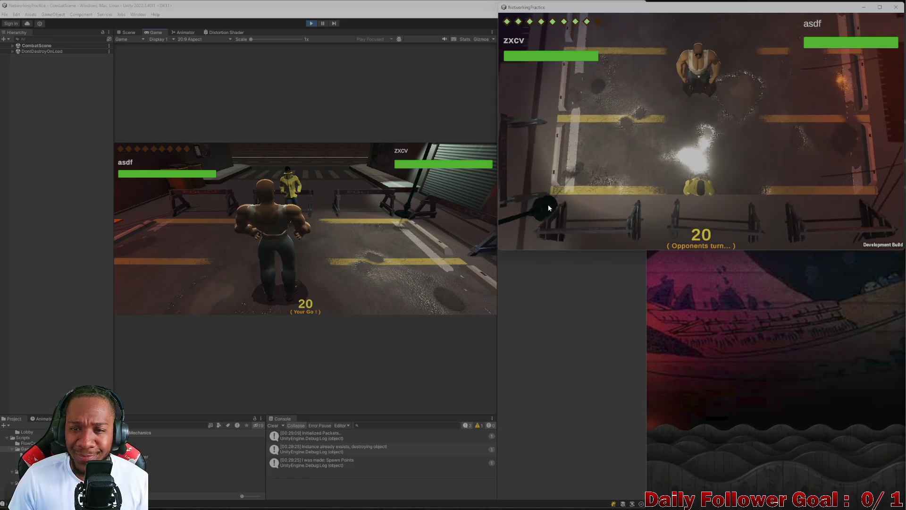
# Move the editor fighter next to the opponent, roll the build player's die, and end its turn.
pyautogui.click(211, 230)
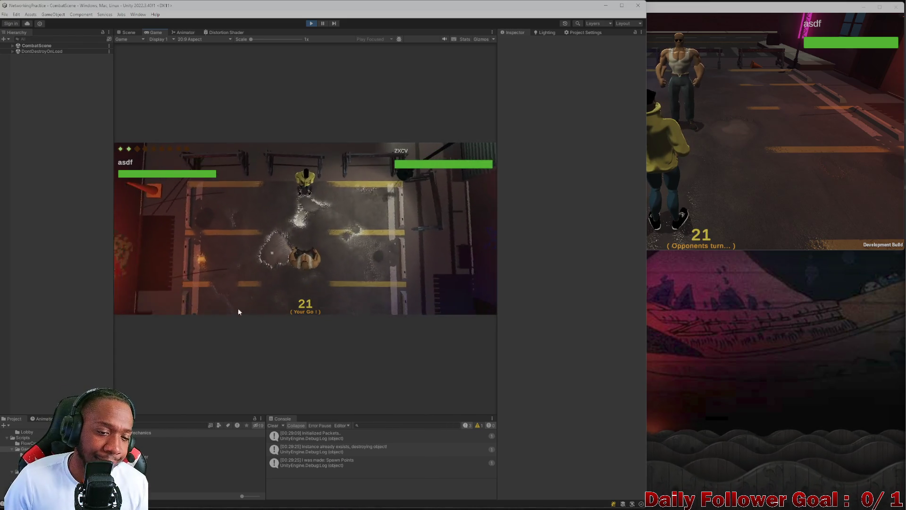
pyautogui.click(212, 257)
pyautogui.click(309, 255)
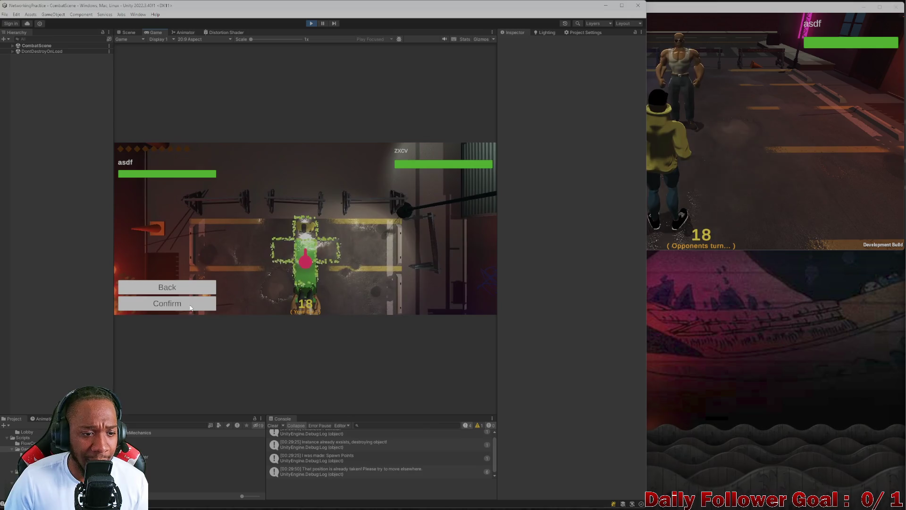
pyautogui.click(190, 307)
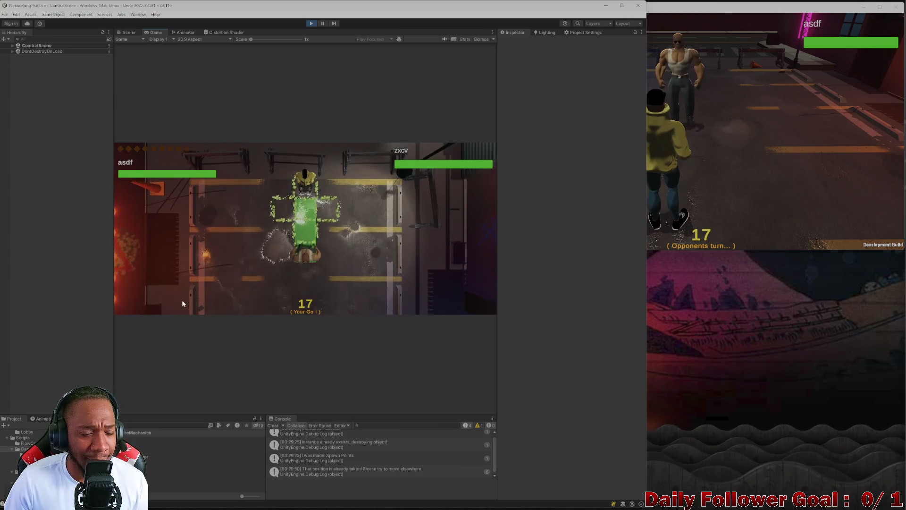
pyautogui.click(740, 114)
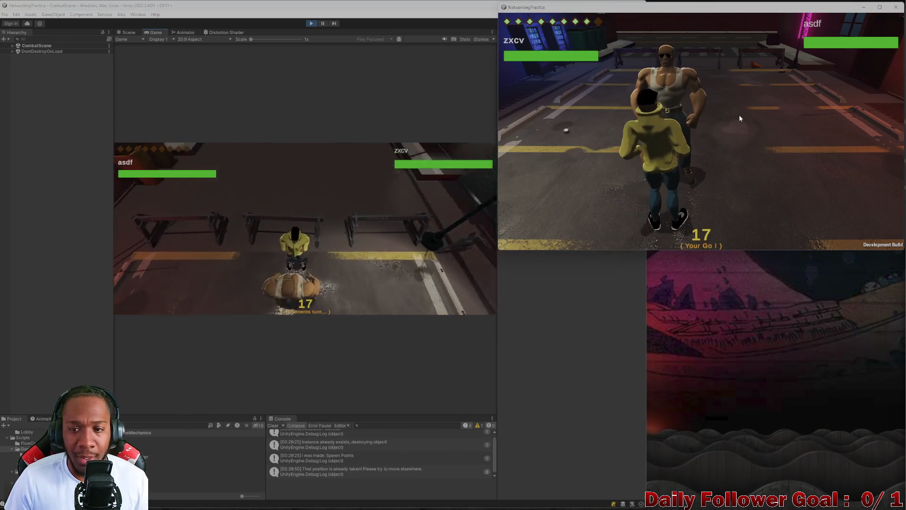
pyautogui.click(572, 136)
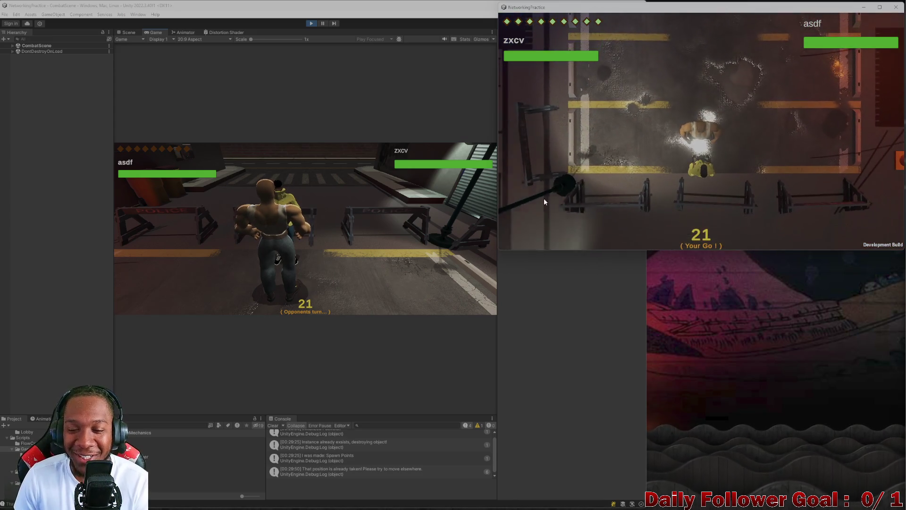
pyautogui.click(565, 231)
pyautogui.click(217, 255)
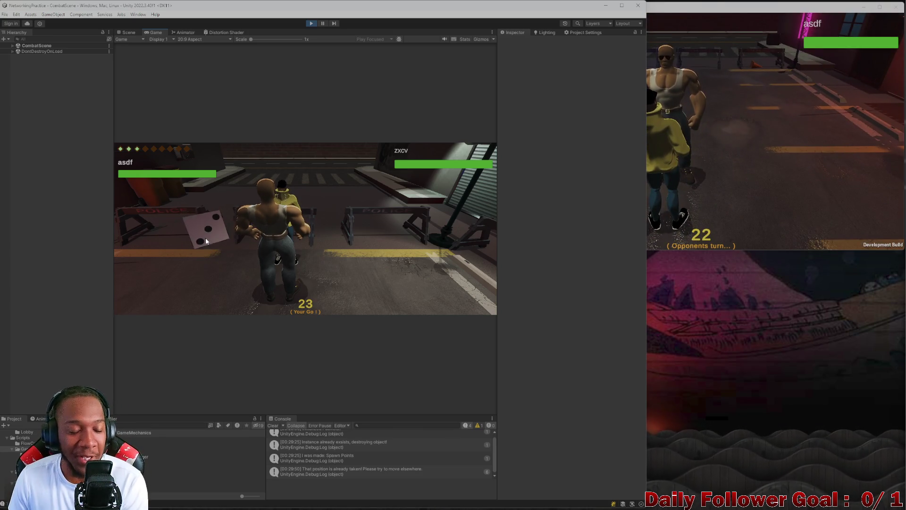
# Roll the editor player's die and pass turns back and forth twice between both windows.
pyautogui.click(205, 239)
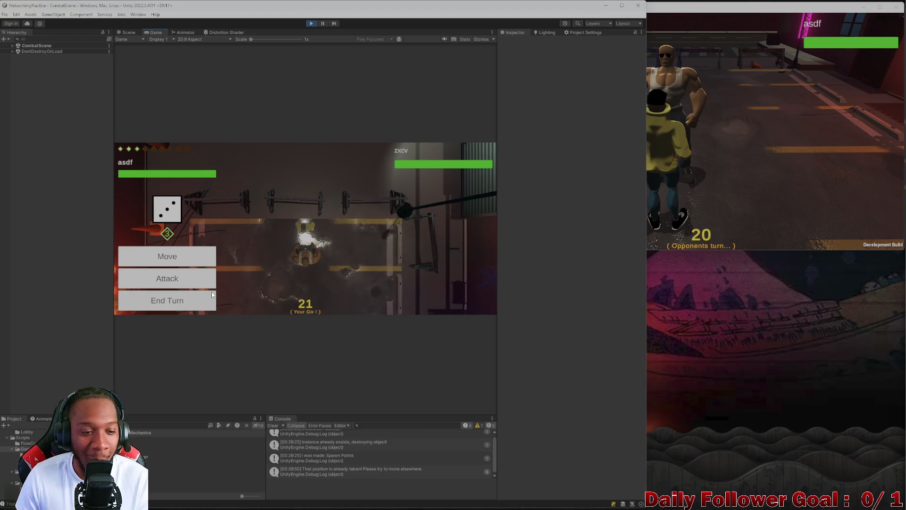
pyautogui.click(208, 298)
pyautogui.click(716, 134)
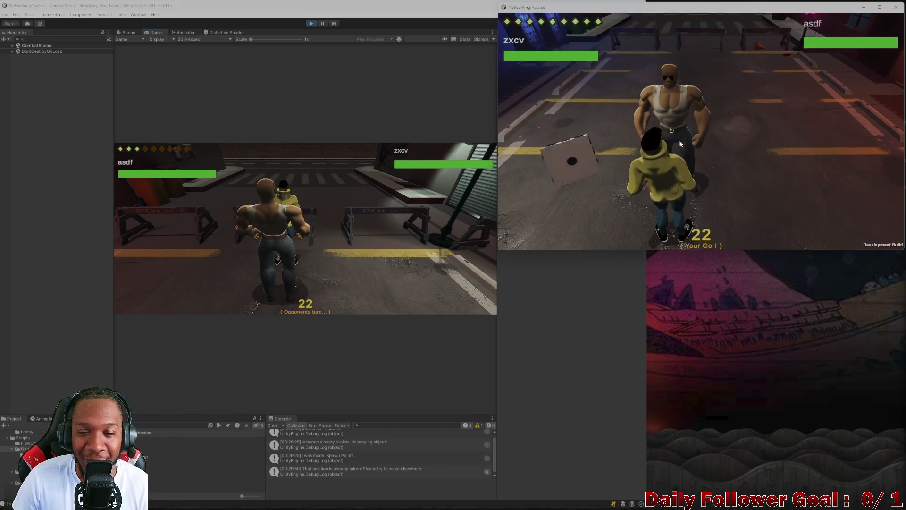
pyautogui.click(568, 236)
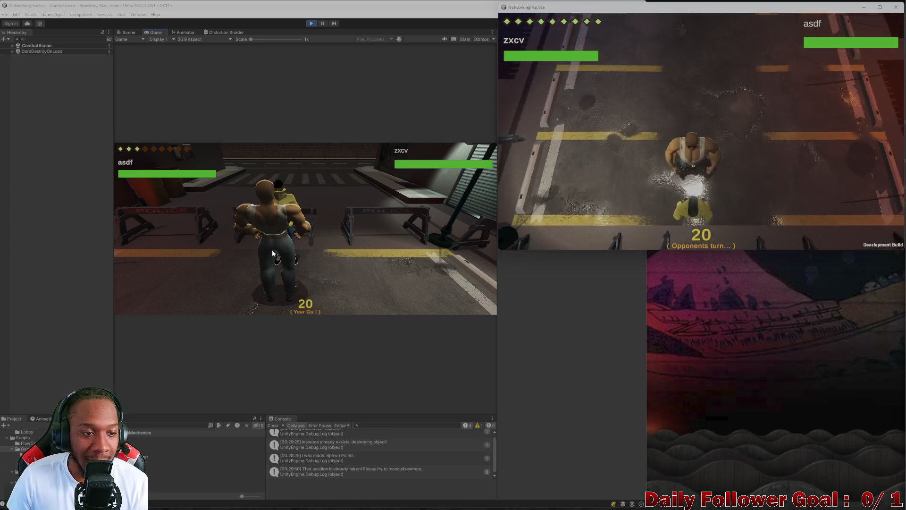
pyautogui.click(219, 235)
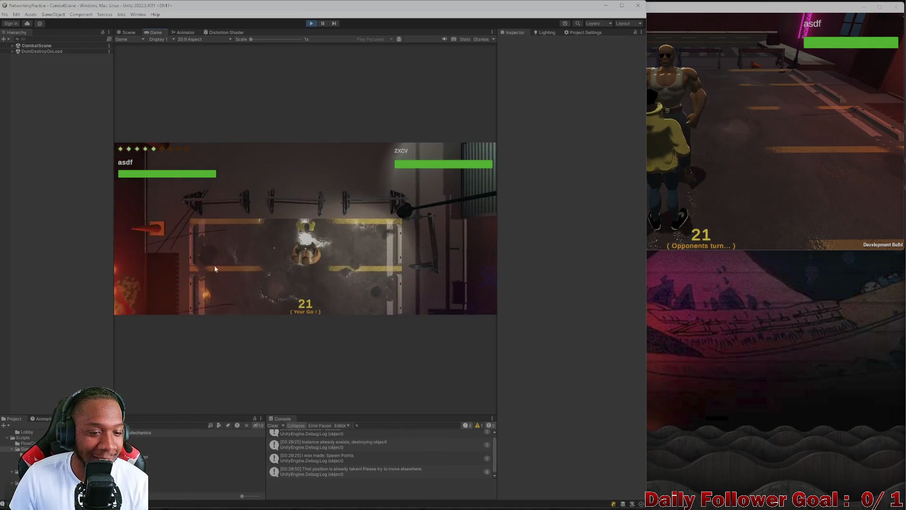
pyautogui.click(168, 298)
pyautogui.click(710, 140)
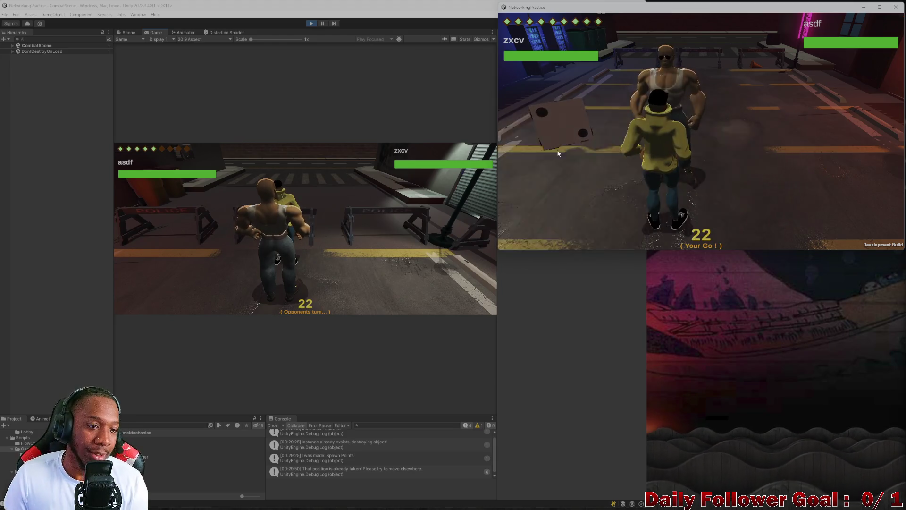
pyautogui.click(551, 235)
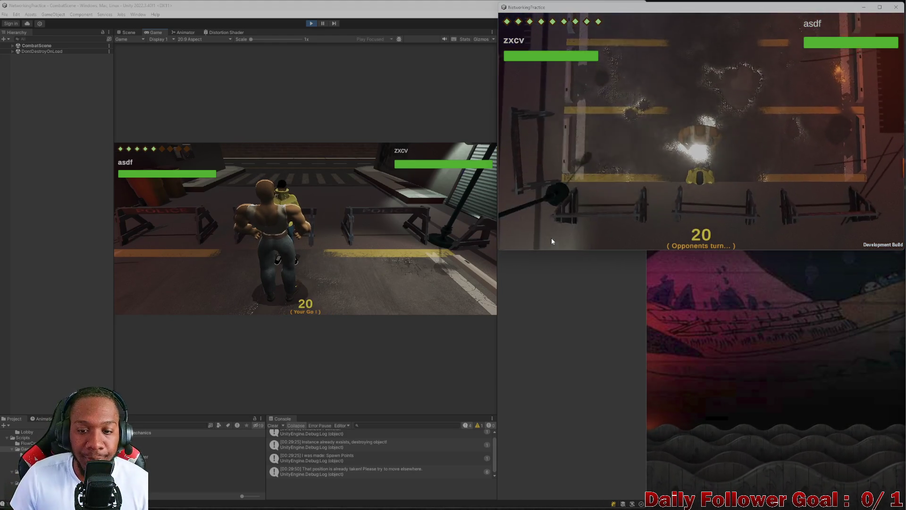
pyautogui.click(202, 244)
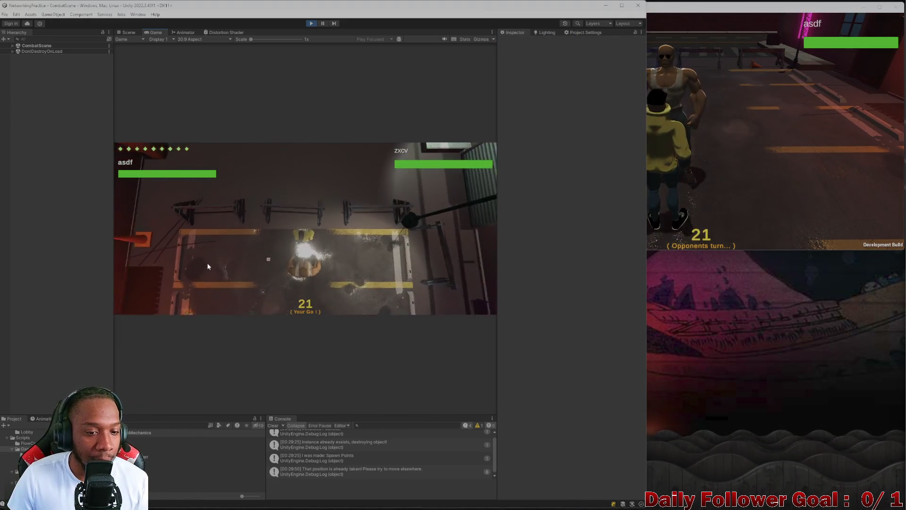
# Hit ZXCV with Ire, Ground Pound and Haymaker attacks from the editor player.
pyautogui.click(190, 279)
pyautogui.click(178, 260)
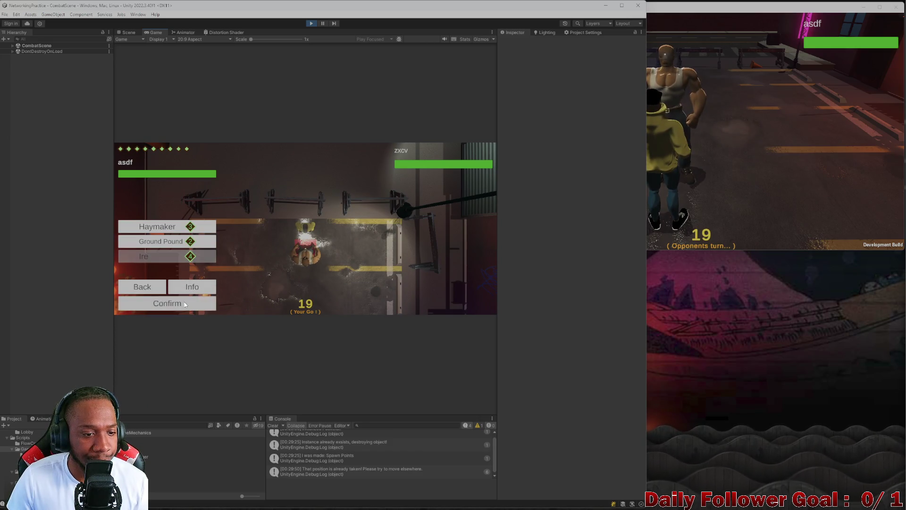
pyautogui.click(184, 301)
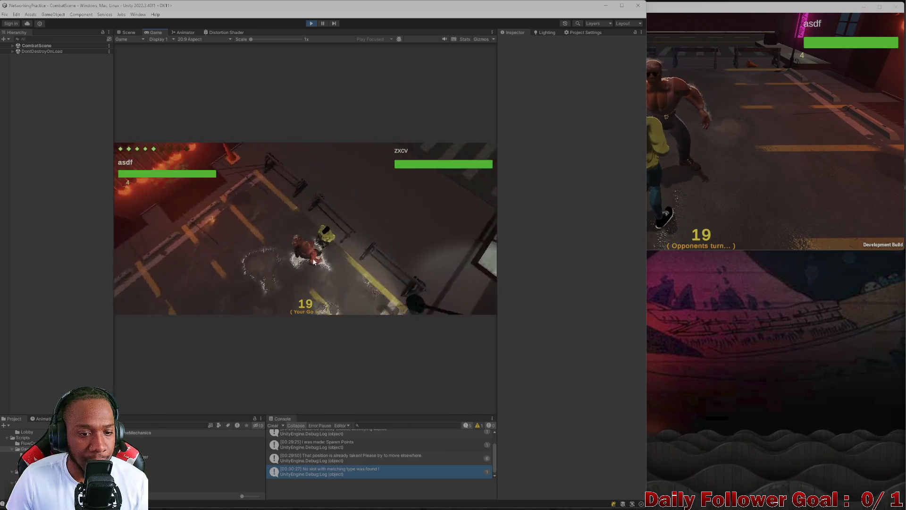
pyautogui.click(157, 284)
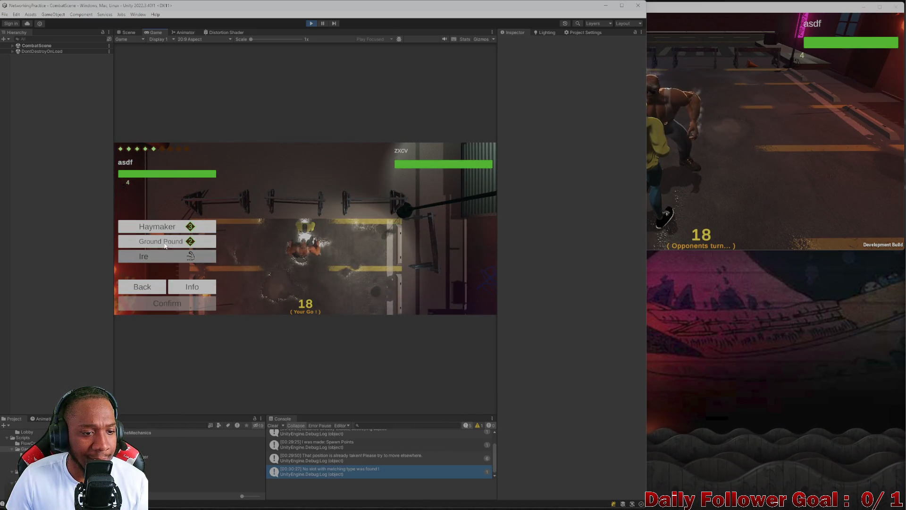
pyautogui.click(165, 243)
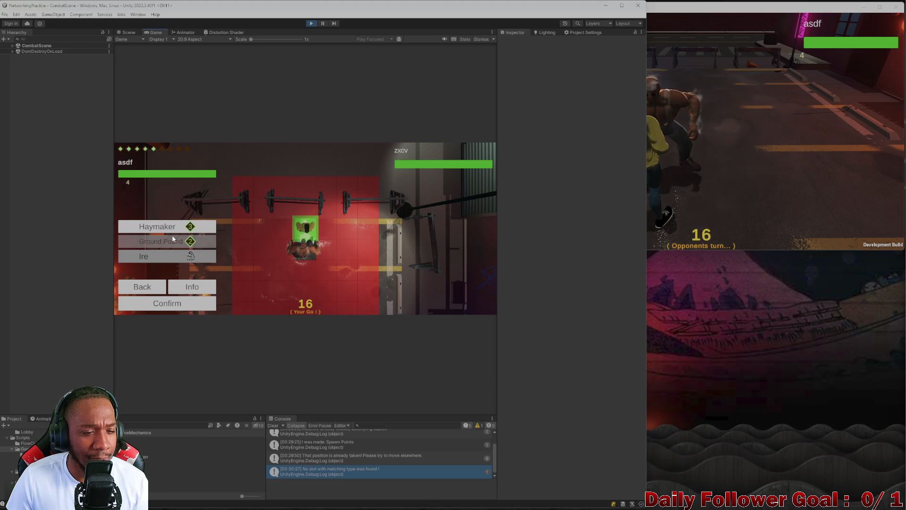
pyautogui.click(181, 301)
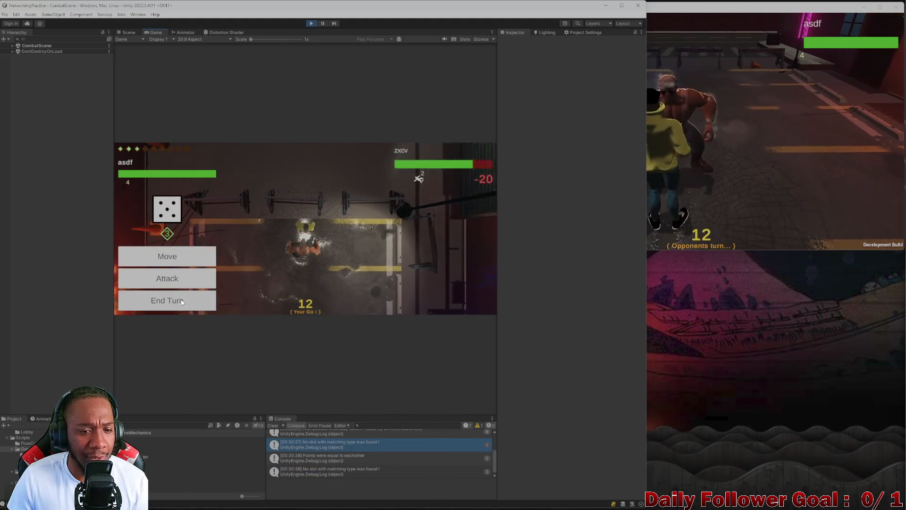
pyautogui.click(152, 275)
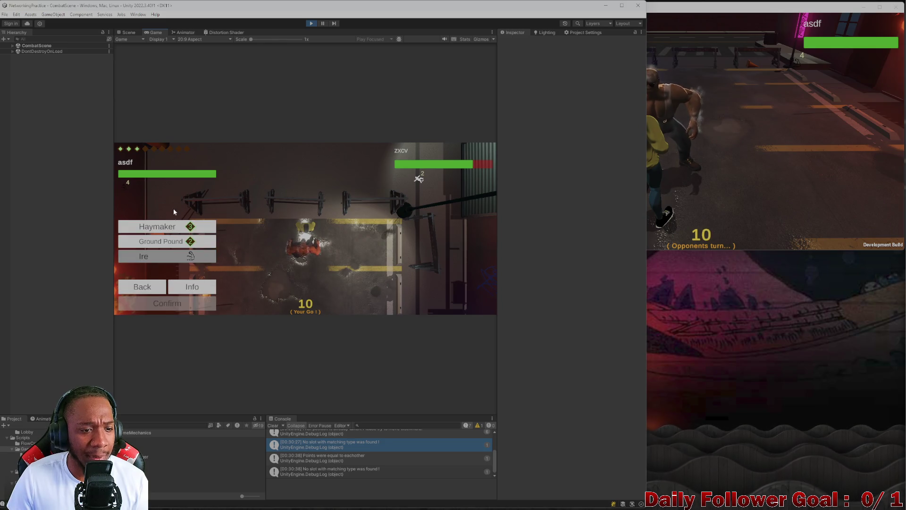
pyautogui.click(177, 229)
pyautogui.click(167, 303)
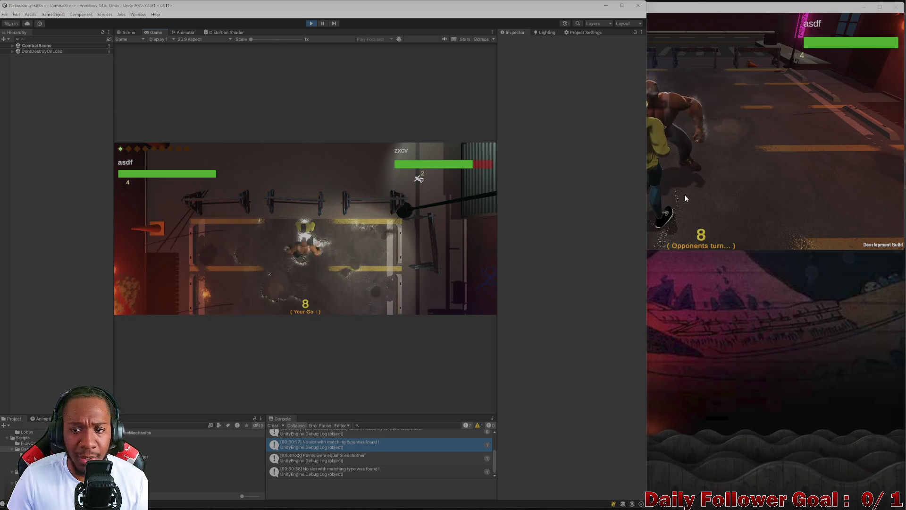
# End both players' turns, land another Ground Pound on ZXCV, and stop play mode.
pyautogui.click(710, 191)
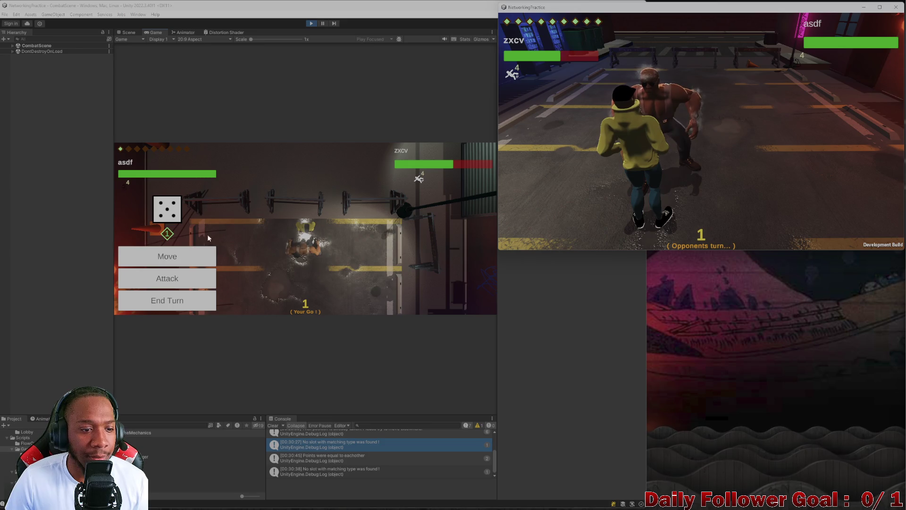
pyautogui.click(182, 296)
pyautogui.click(760, 158)
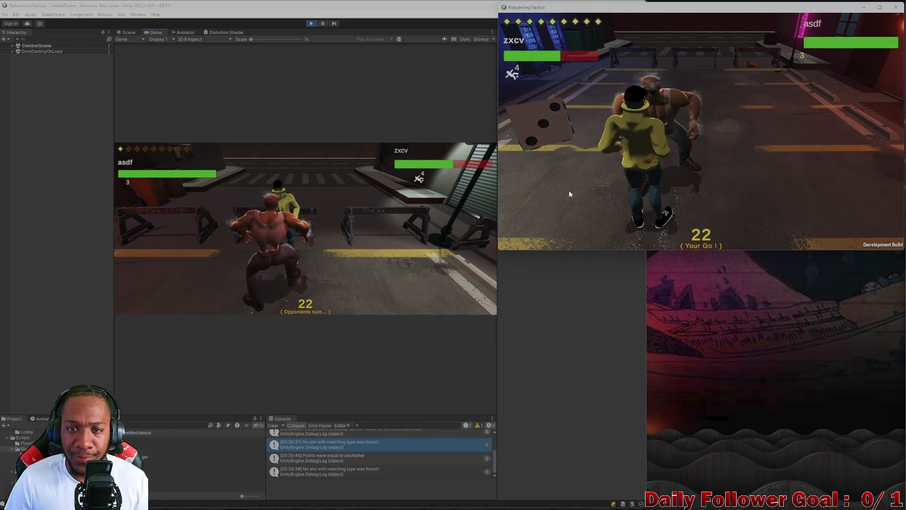
pyautogui.click(562, 226)
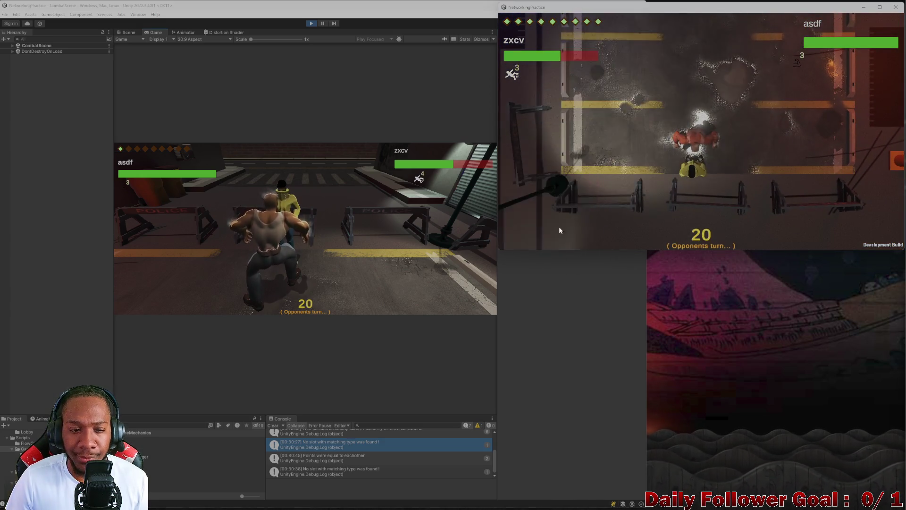
pyautogui.click(217, 220)
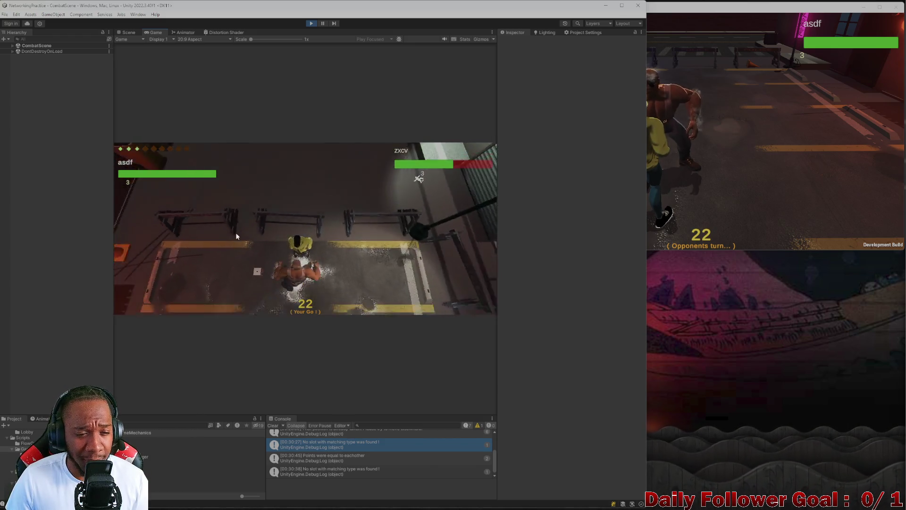
pyautogui.click(211, 278)
pyautogui.click(187, 244)
pyautogui.click(167, 303)
pyautogui.click(798, 191)
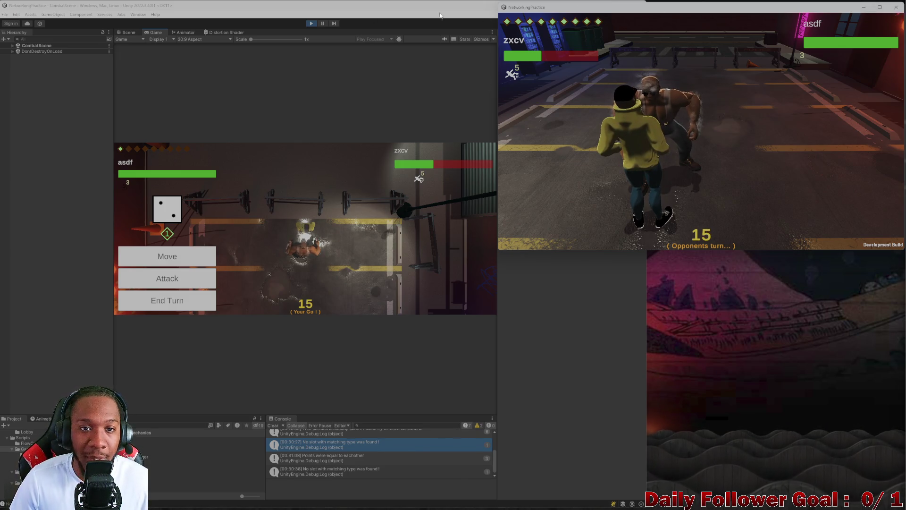
pyautogui.click(311, 23)
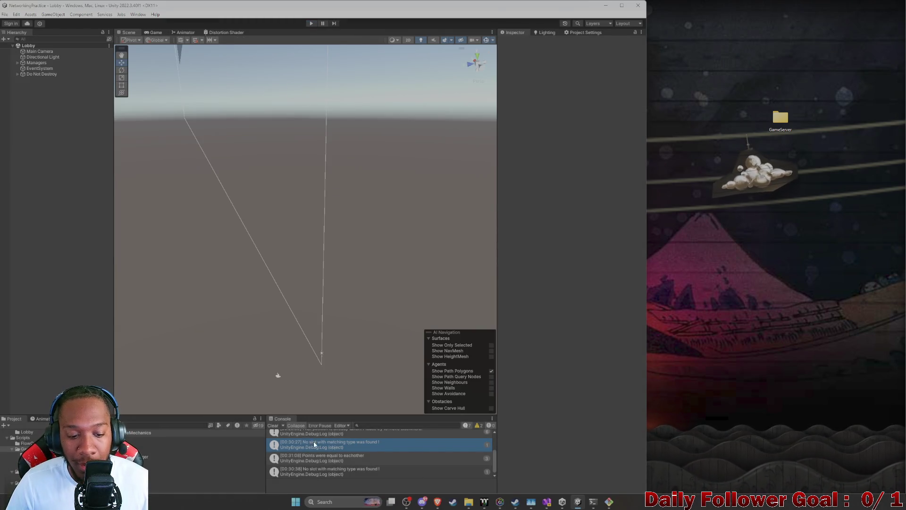
# Clear the Console and bring up Git Bash to review the git status output.
pyautogui.click(272, 426)
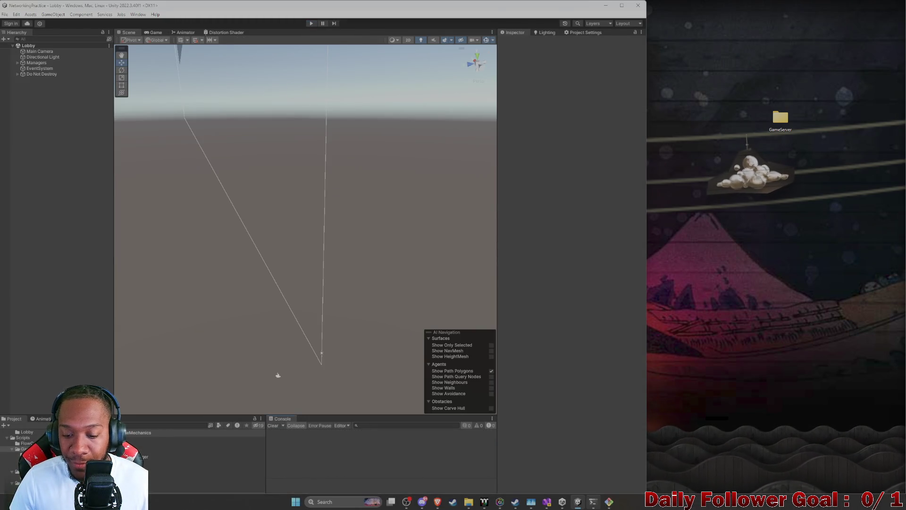
pyautogui.click(530, 501)
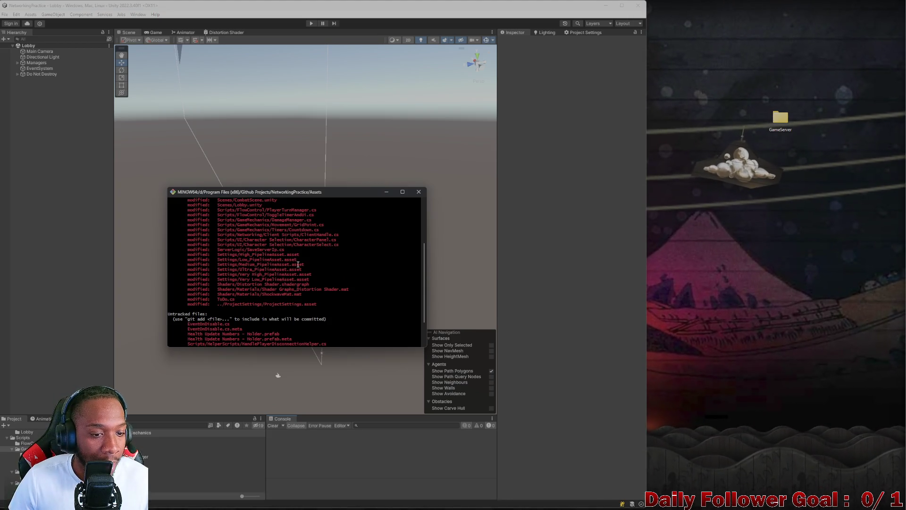
pyautogui.scroll(-2, 306, 286)
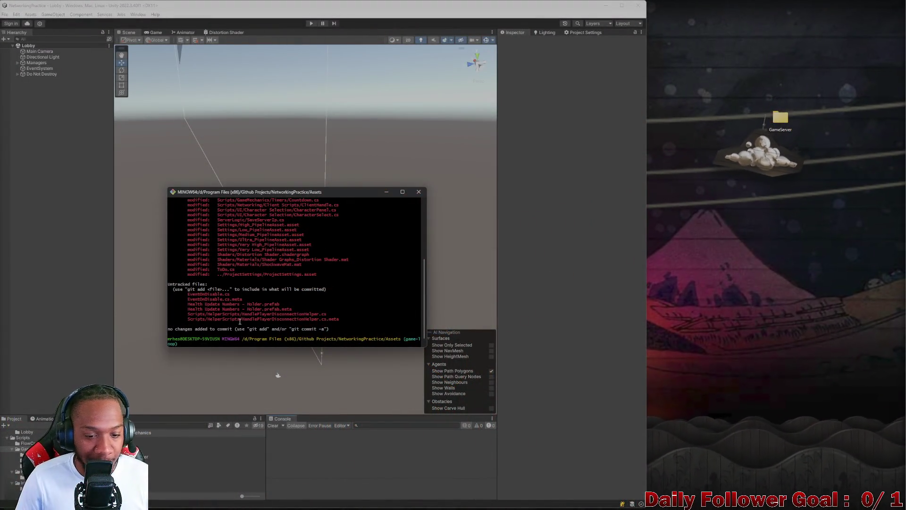
pyautogui.scroll(-1, 206, 344)
pyautogui.tripleClick(240, 343)
# Stage all changes with git add -A and check them with git status.
pyautogui.write('girt')
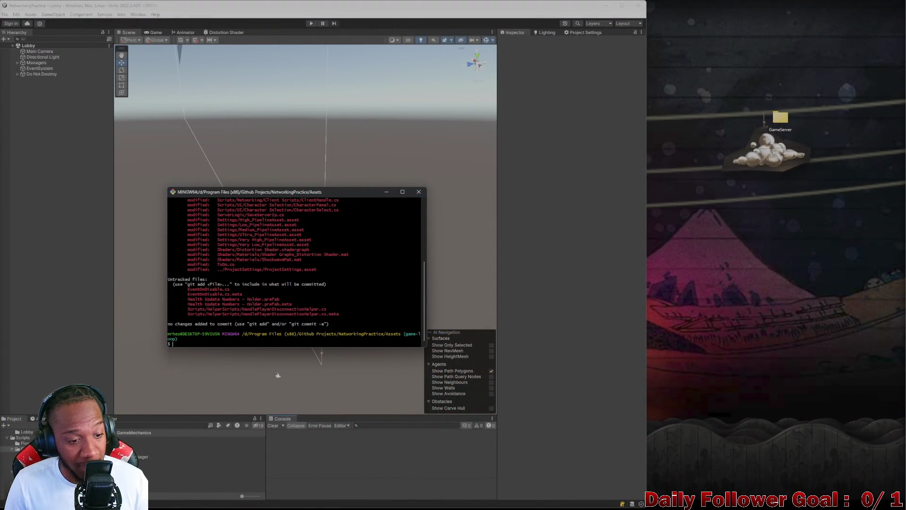
pyautogui.press('BackSpace')
pyautogui.press('BackSpace')
pyautogui.press('BackSpace')
pyautogui.write('t add -A')
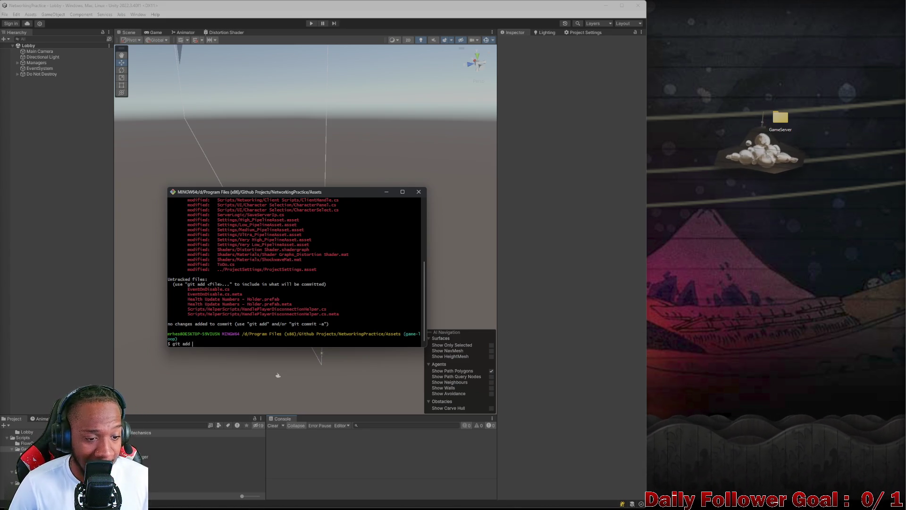
pyautogui.press('Return')
pyautogui.write('git status')
pyautogui.press('Return')
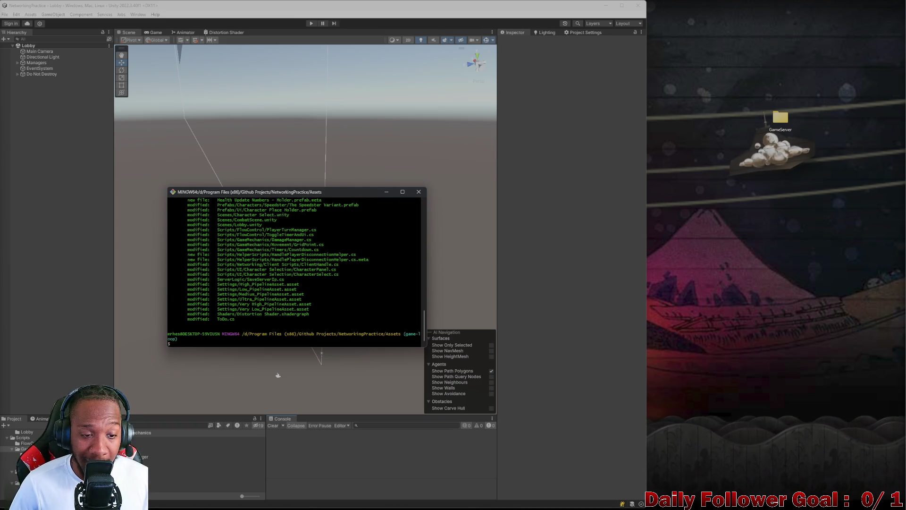
pyautogui.scroll(5, 215, 330)
pyautogui.scroll(-5, 215, 330)
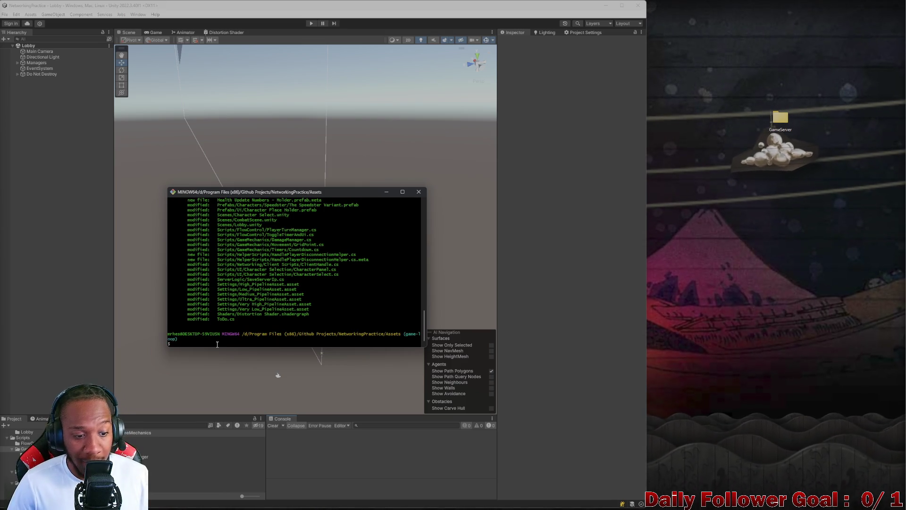
# Commit the staged changes with the message "Stable Pre-Alpha Commit".
pyautogui.write('git commit -')
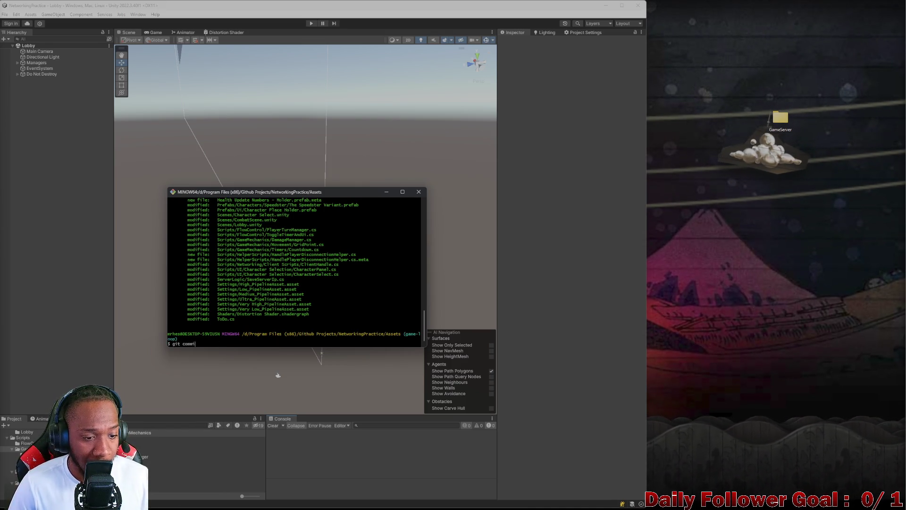
pyautogui.write('m "')
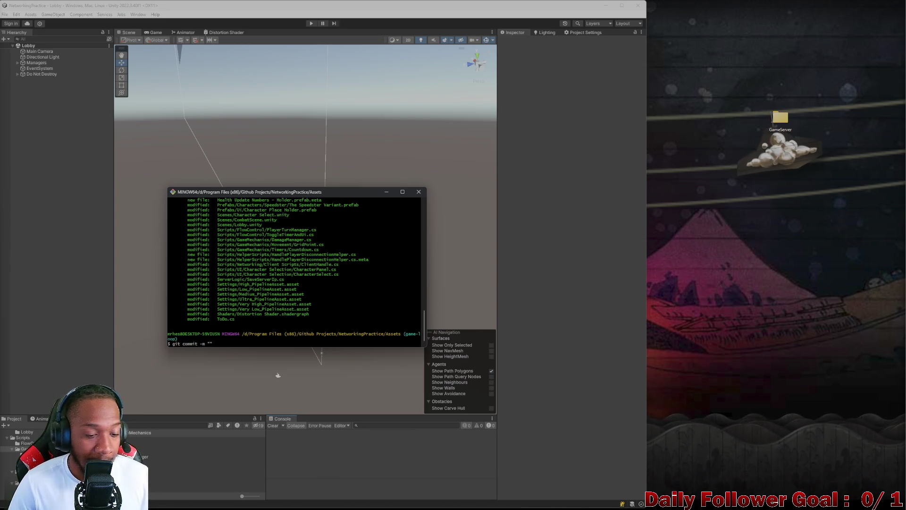
pyautogui.write('P')
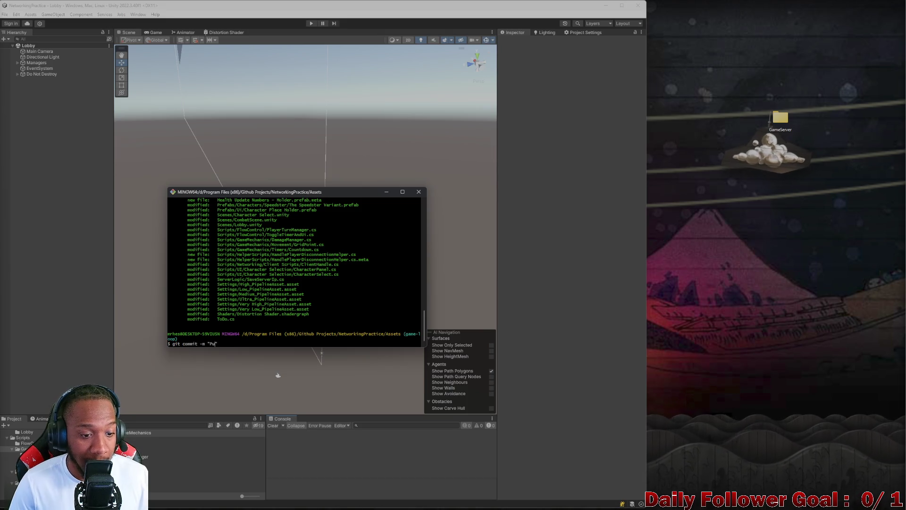
pyautogui.press('BackSpace')
pyautogui.write('Com')
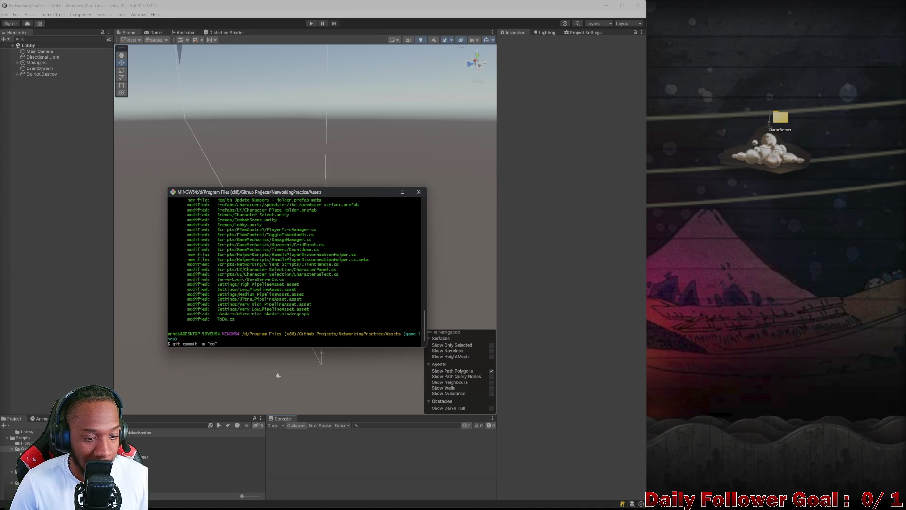
pyautogui.write('mit be')
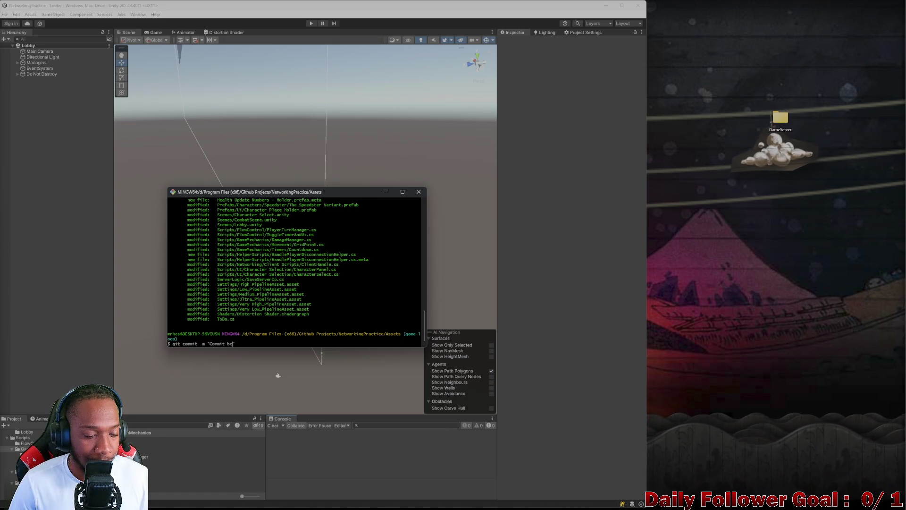
pyautogui.press('BackSpace')
pyautogui.press('BackSpace')
pyautogui.press('BackSpace')
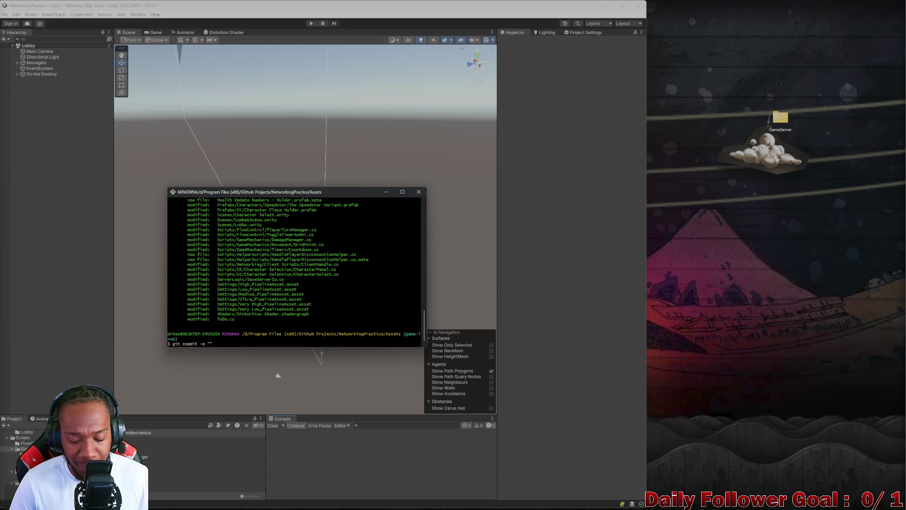
pyautogui.write('Stable Pre')
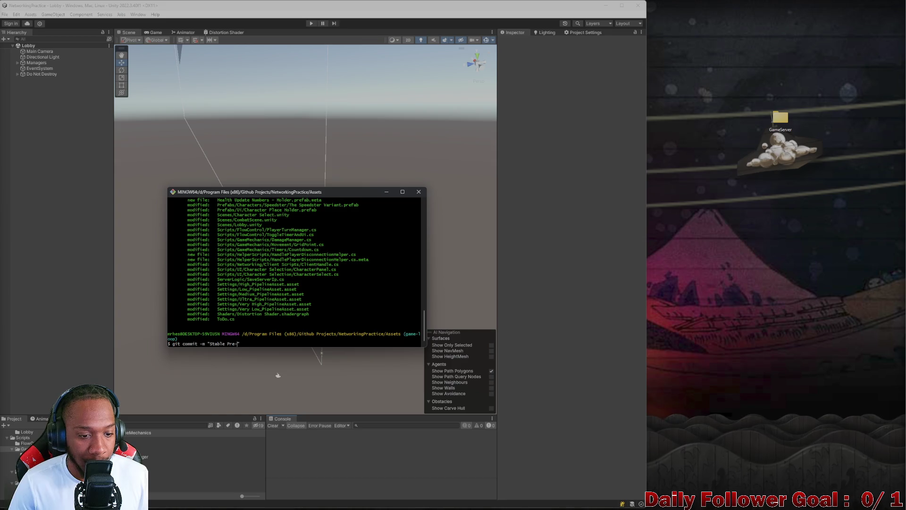
pyautogui.write('-Alpha Commit"')
pyautogui.press('Return')
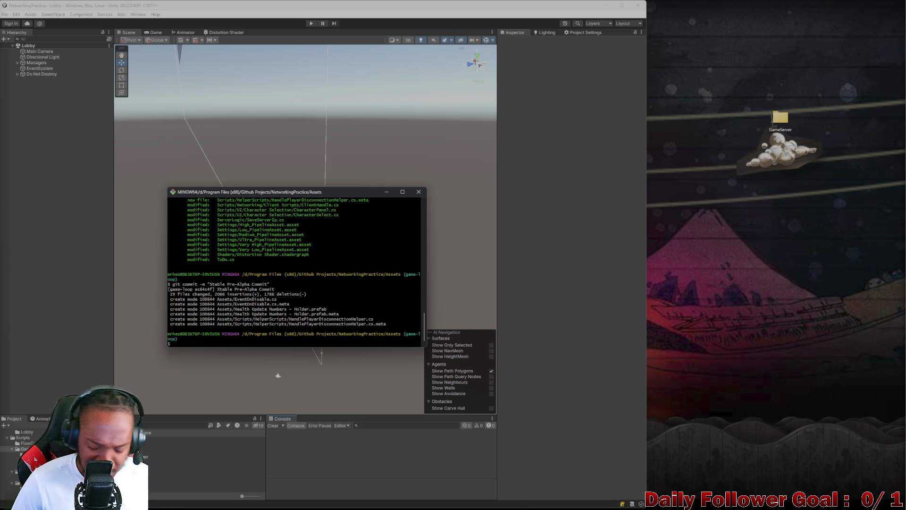
# Push the commit to the remote game-loop branch with git push.
pyautogui.write('girt p')
pyautogui.press('BackSpace')
pyautogui.press('BackSpace')
pyautogui.press('BackSpace')
pyautogui.write('t push')
pyautogui.press('Return')
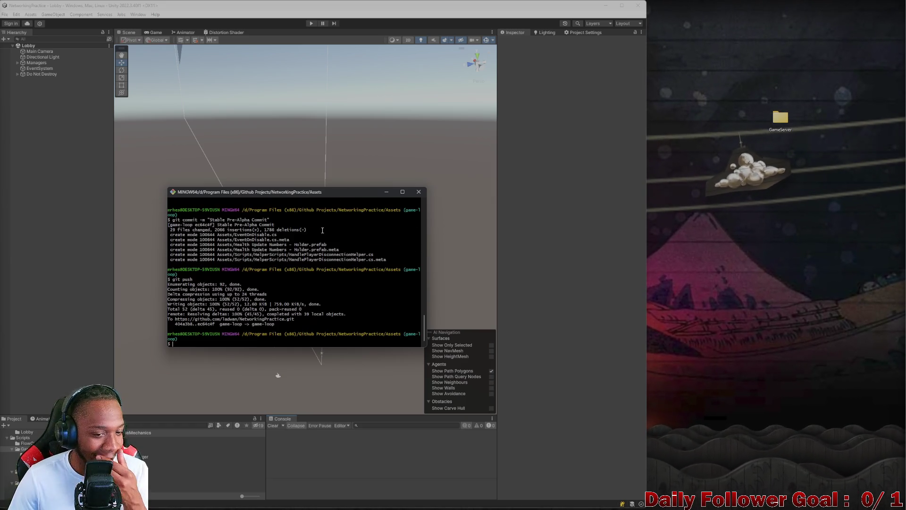
pyautogui.moveTo(353, 191); pyautogui.dragTo(0, 147)
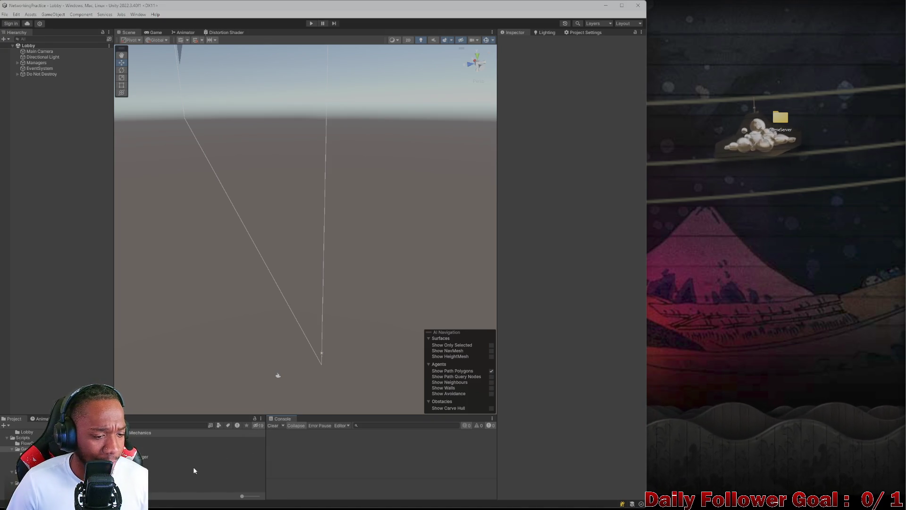
pyautogui.moveTo(572, 505)
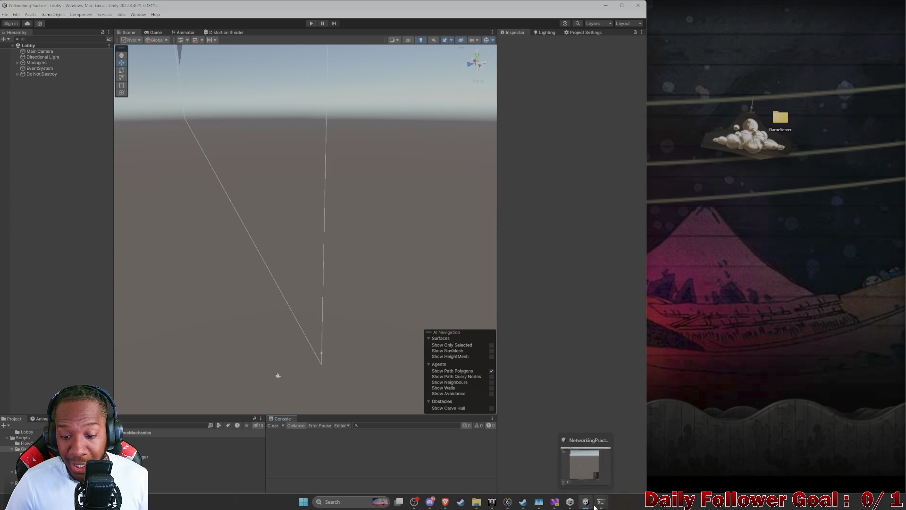
pyautogui.moveTo(492, 504)
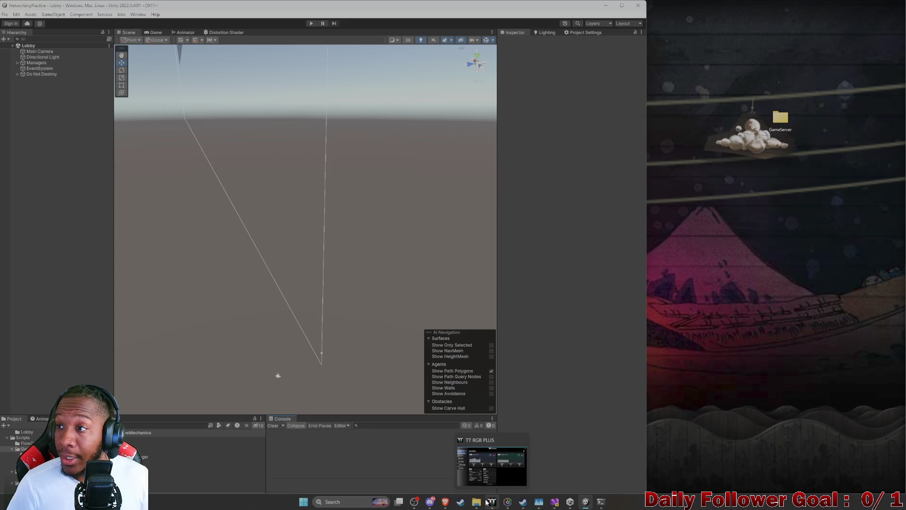
pyautogui.moveTo(457, 503)
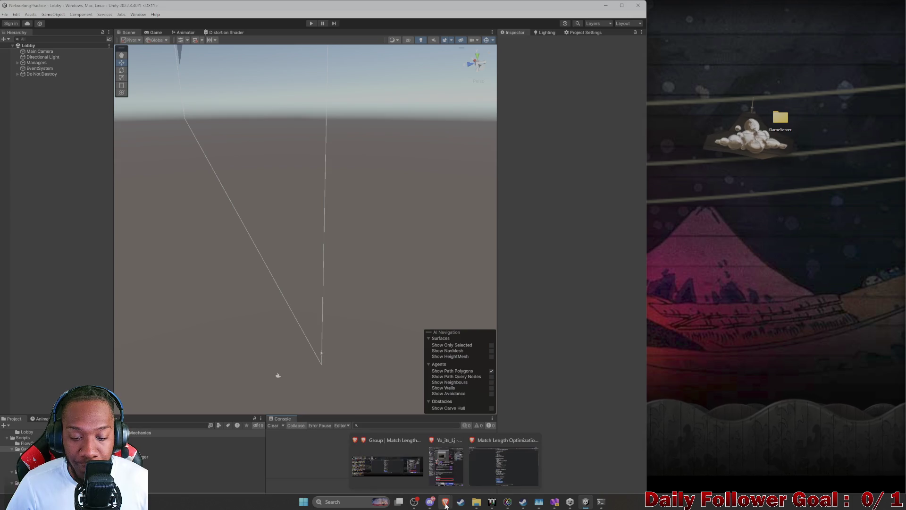
# Scroll the ChatGPT match-length chat to its 3.5-minute recommendation and begin a follow-up message.
pyautogui.click(482, 472)
pyautogui.scroll(-12, 411, 403)
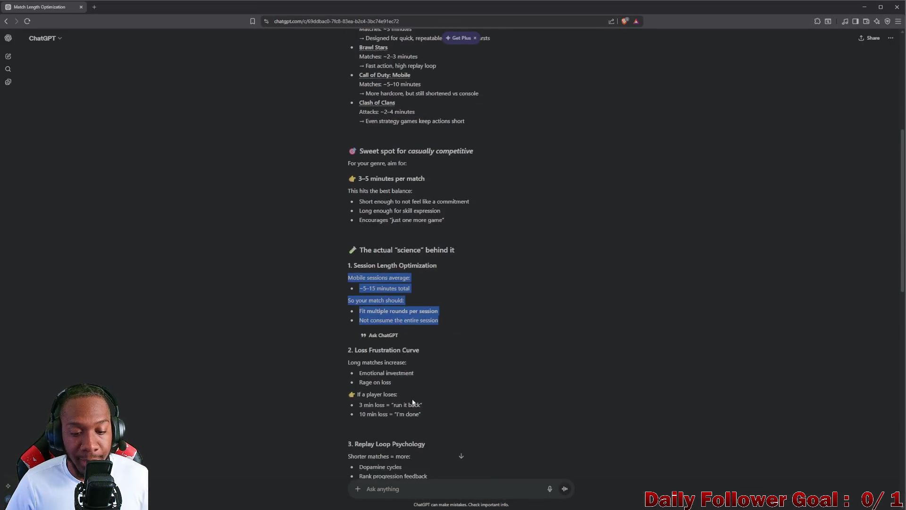
pyautogui.scroll(-3, 489, 348)
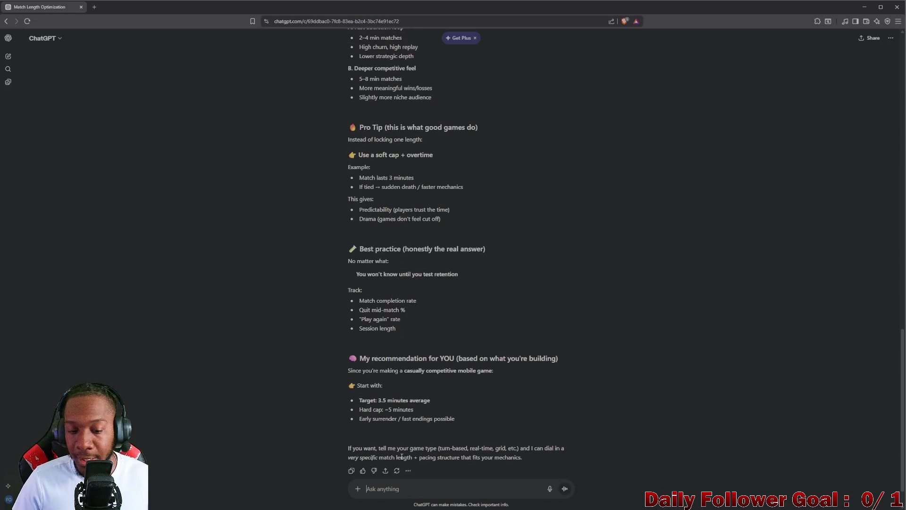
pyautogui.write('Im gonna se')
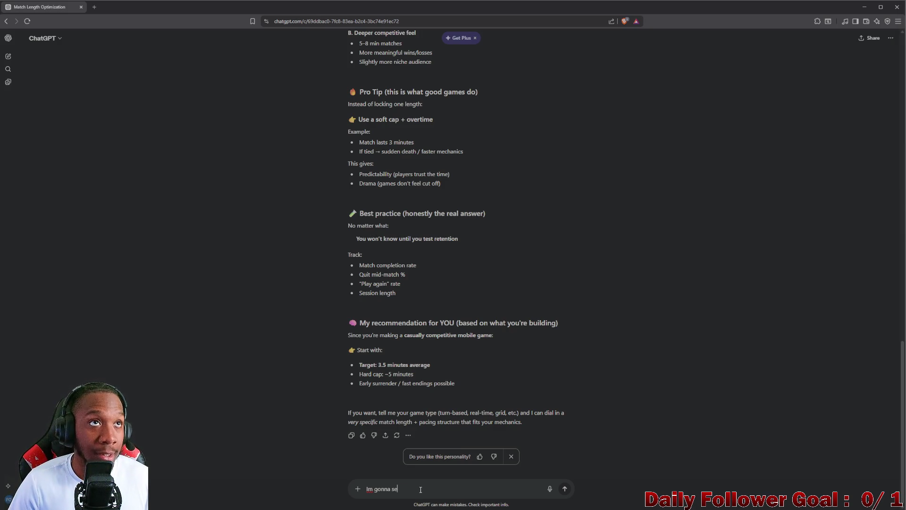
pyautogui.press('BackSpace')
pyautogui.press('BackSpace')
pyautogui.press('BackSpace')
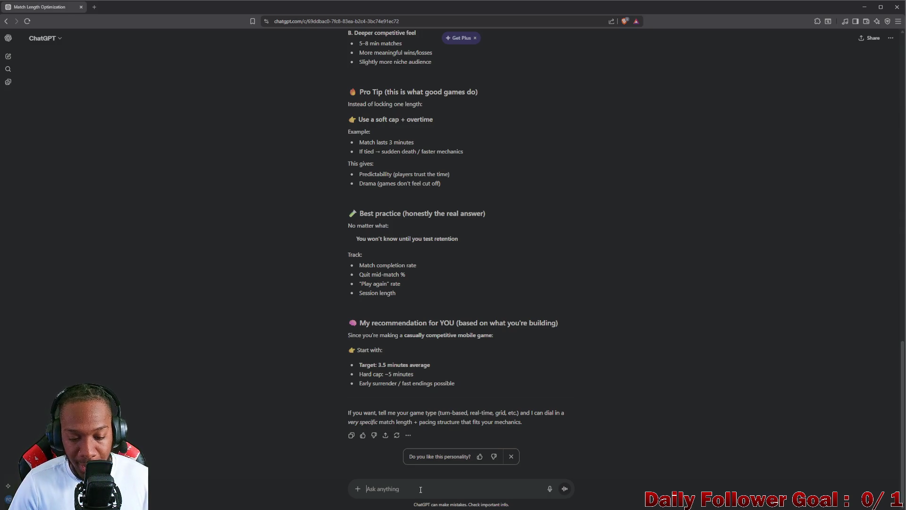
pyautogui.write('I')
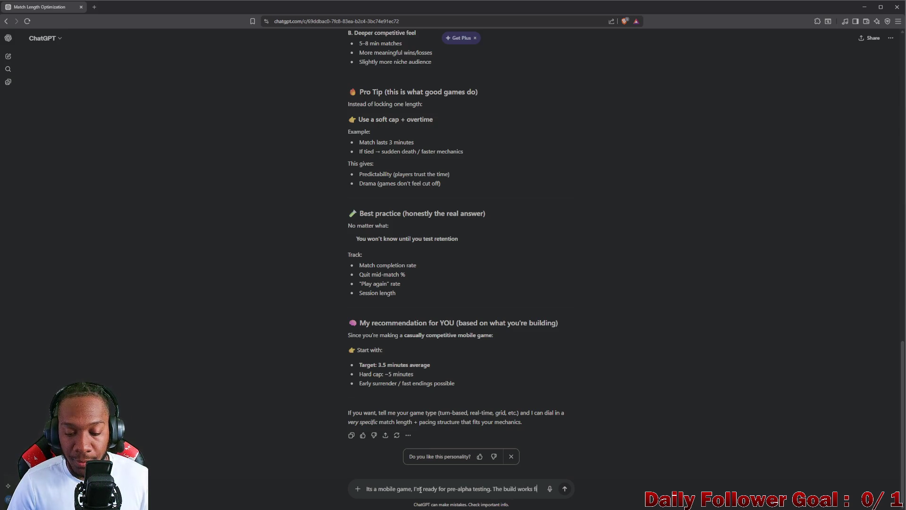
# Add to the draft that the game cross-plays between PC and mobile but primarily targets mobile.
pyautogui.write('ine on')
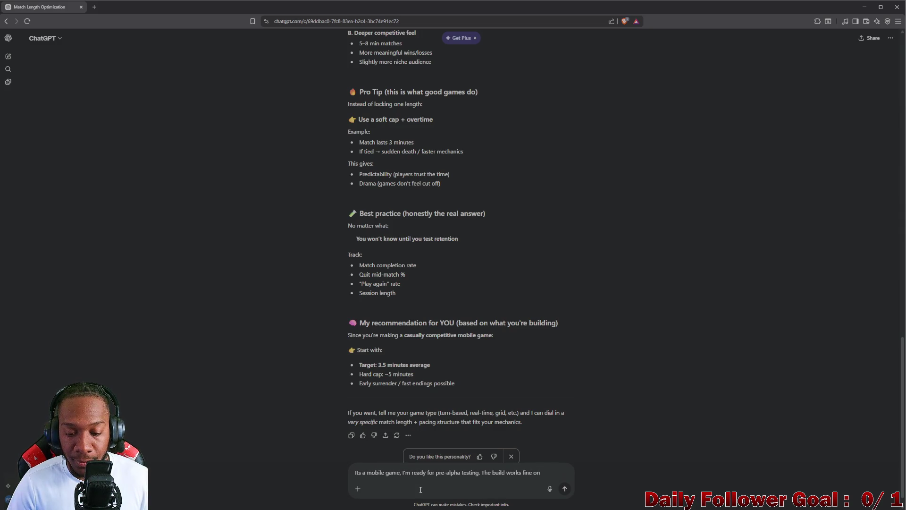
pyautogui.write('mobile and suppo')
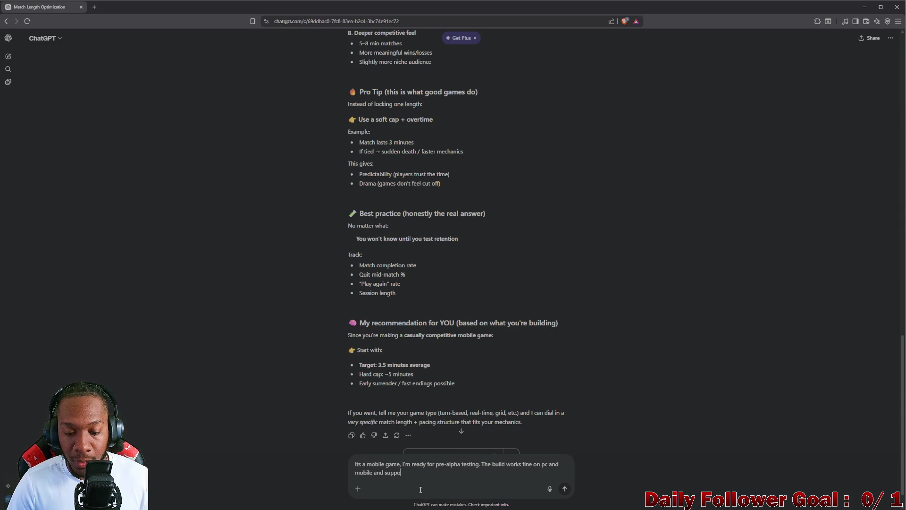
pyautogui.write('lay between')
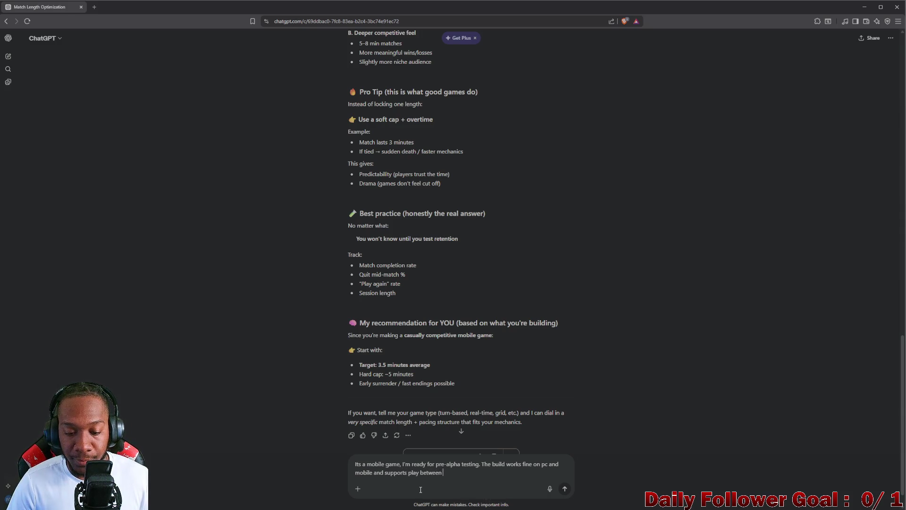
pyautogui.write('th plat')
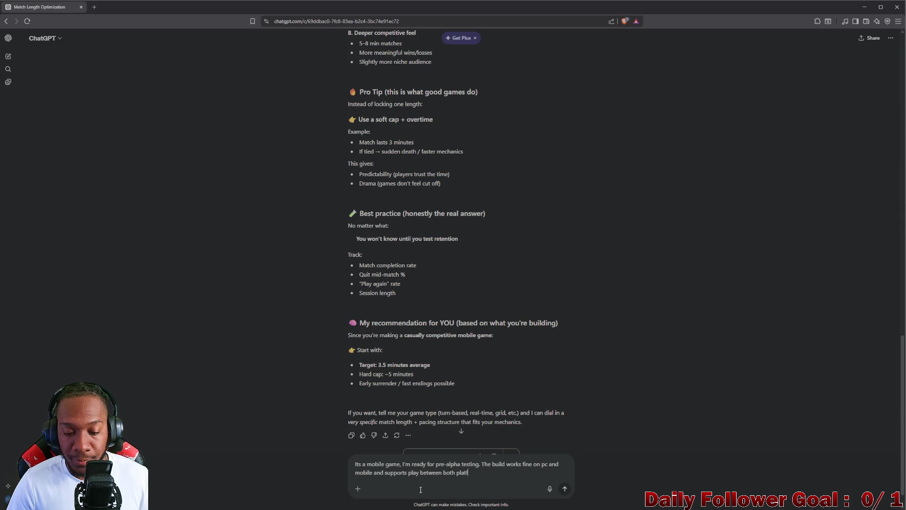
pyautogui.write('but i')
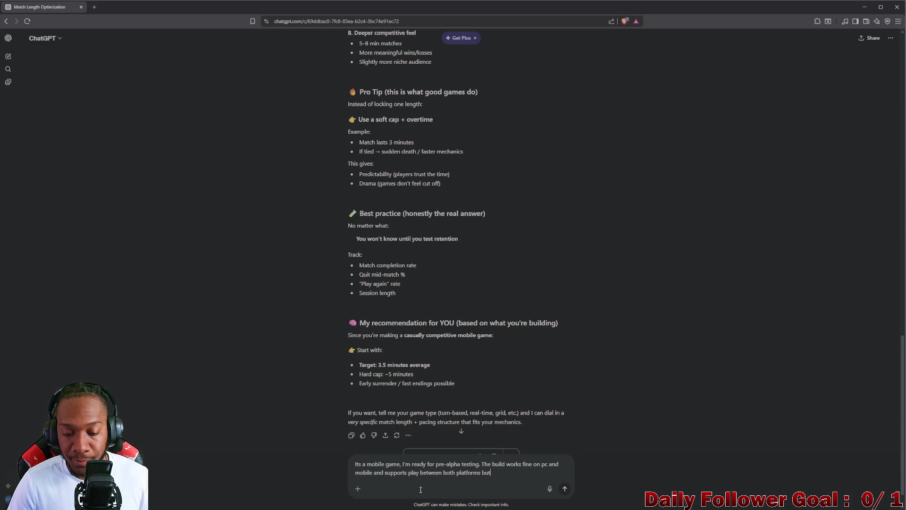
pyautogui.write('m primarily targeting mobile')
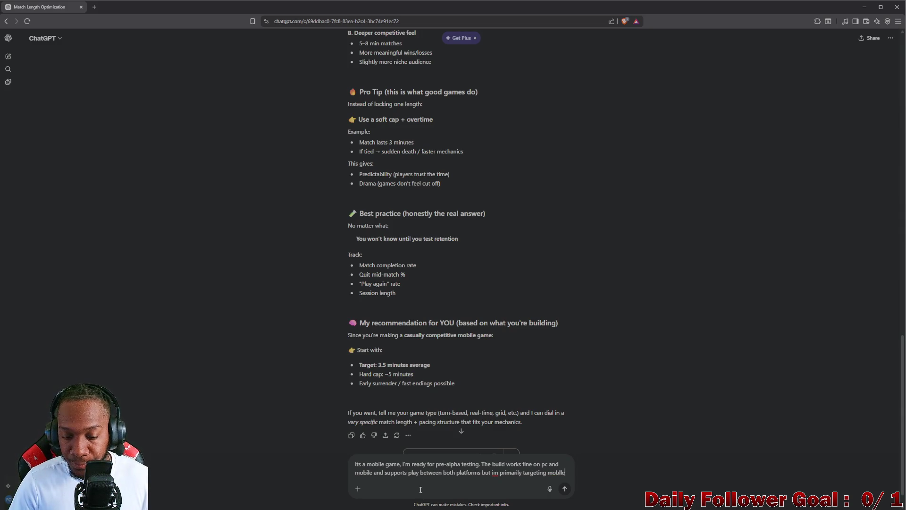
pyautogui.press('BackSpace')
pyautogui.write('ile.')
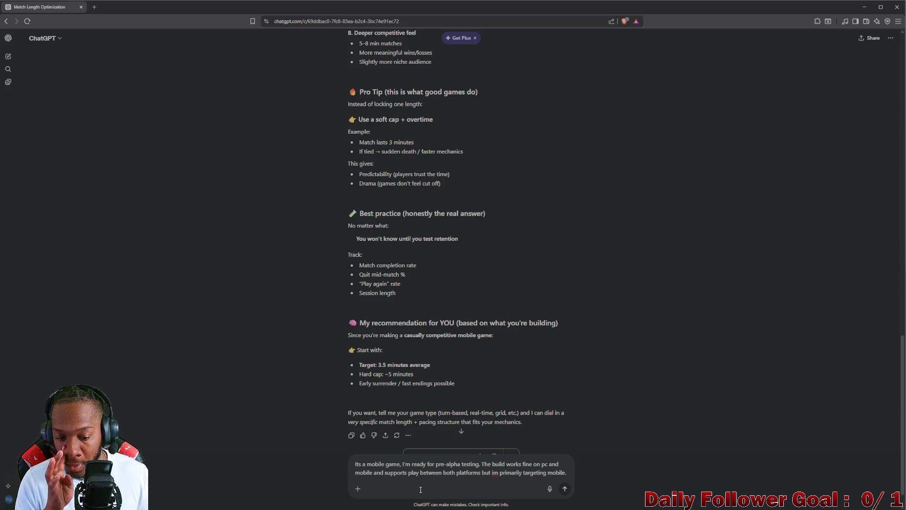
# Ask whether to set up Google Play, App Store Connect and TestFlight for pre-alpha testers, or something lightweight.
pyautogui.hotkey('shift', 'Return')
pyautogui.write("I'mwonder")
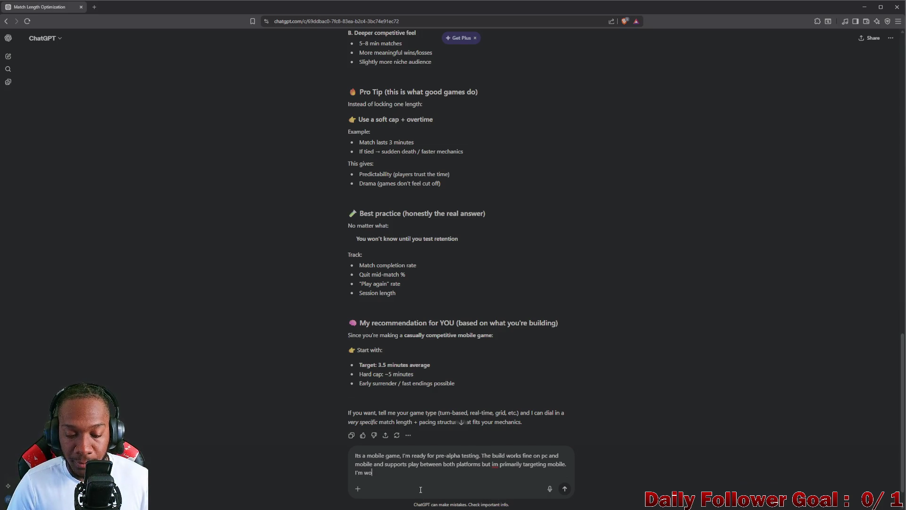
pyautogui.write('ing whats the ')
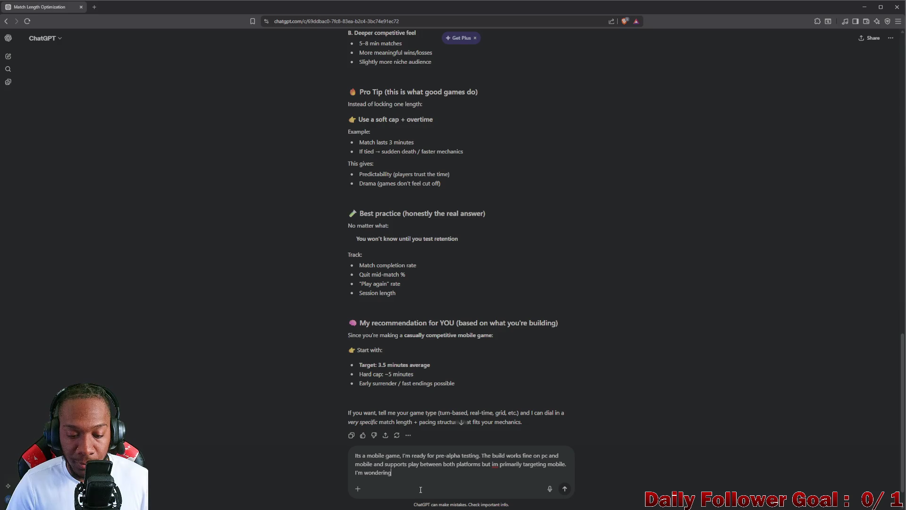
pyautogui.write('best way')
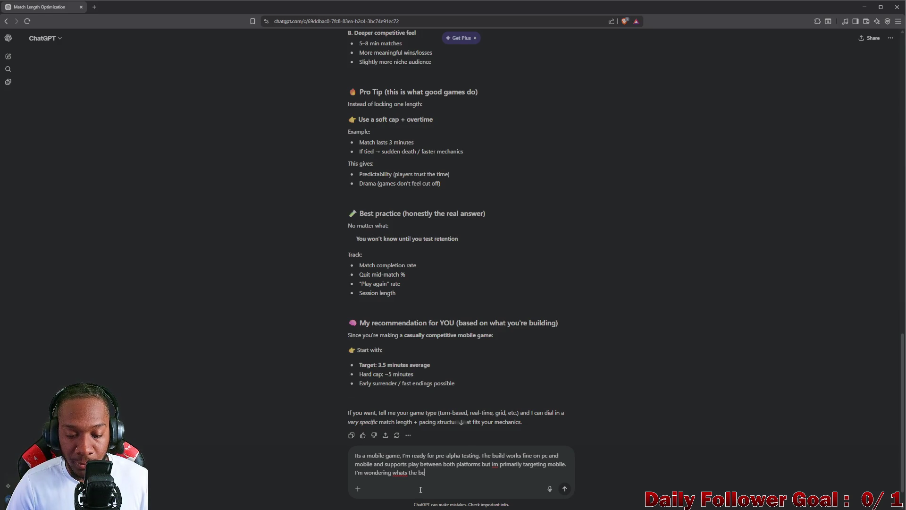
pyautogui.write(' to get ')
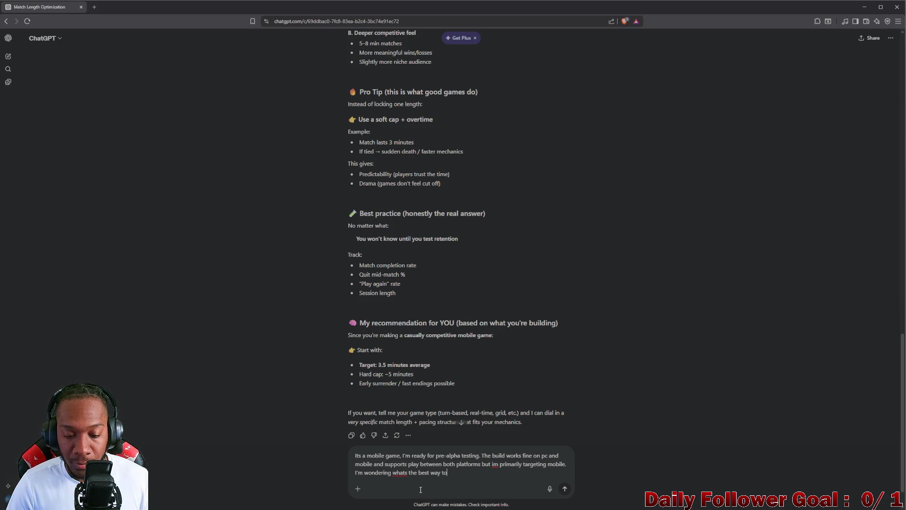
pyautogui.write('these ')
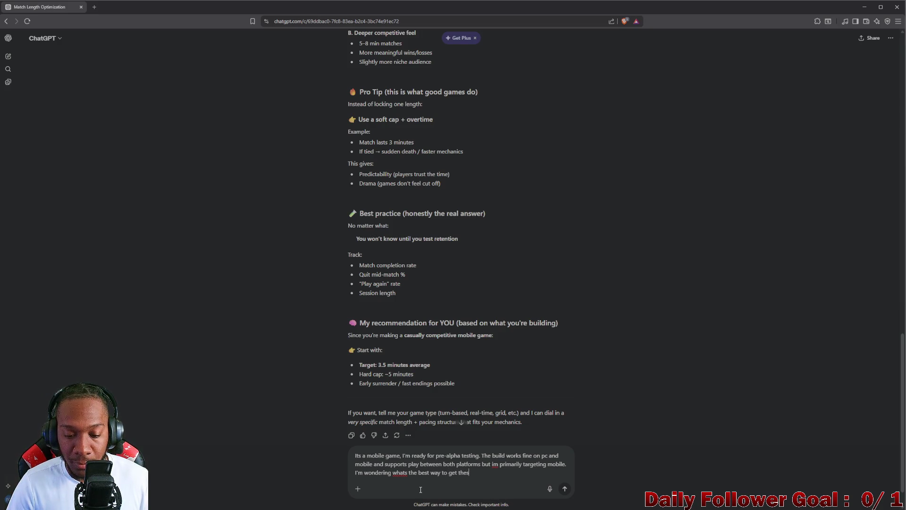
pyautogui.write('early')
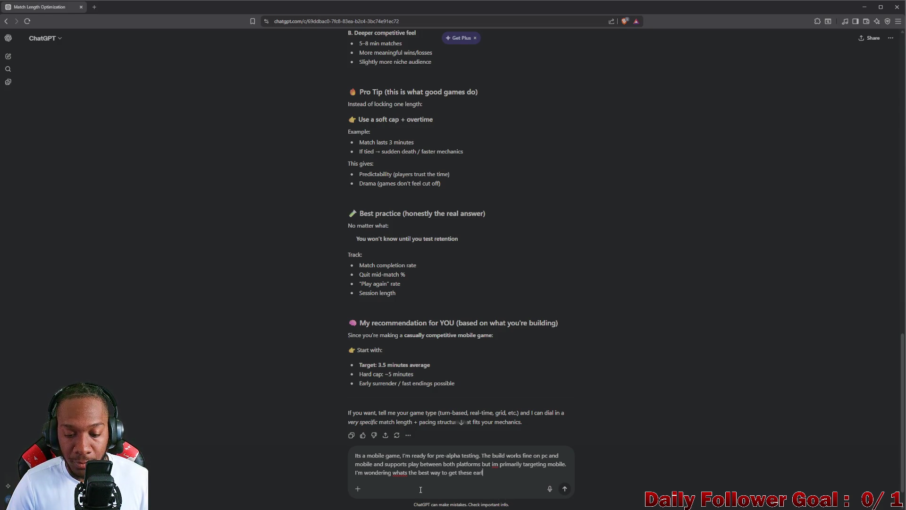
pyautogui.write(' stage bu')
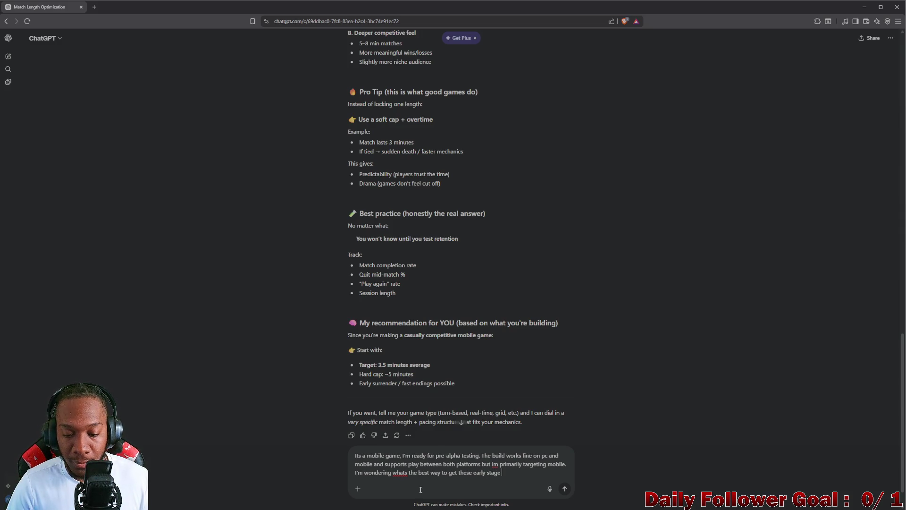
pyautogui.write('d in the h')
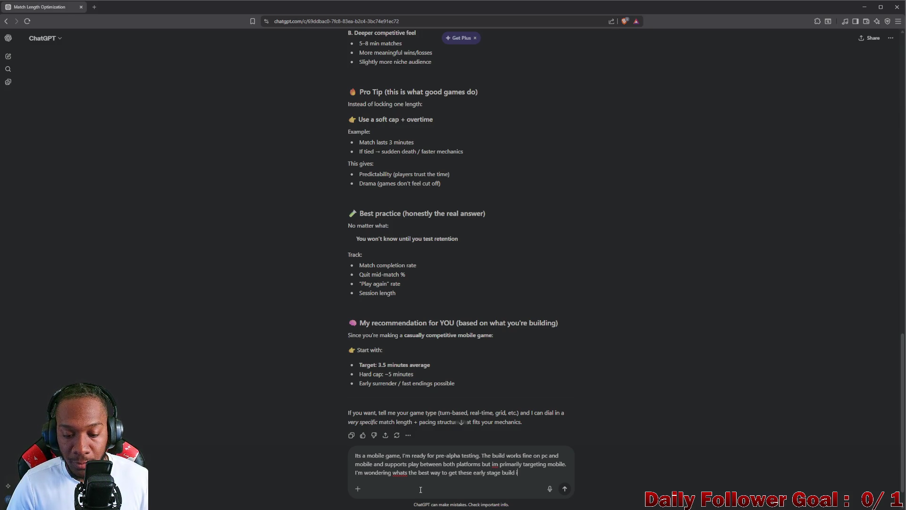
pyautogui.write('ad')
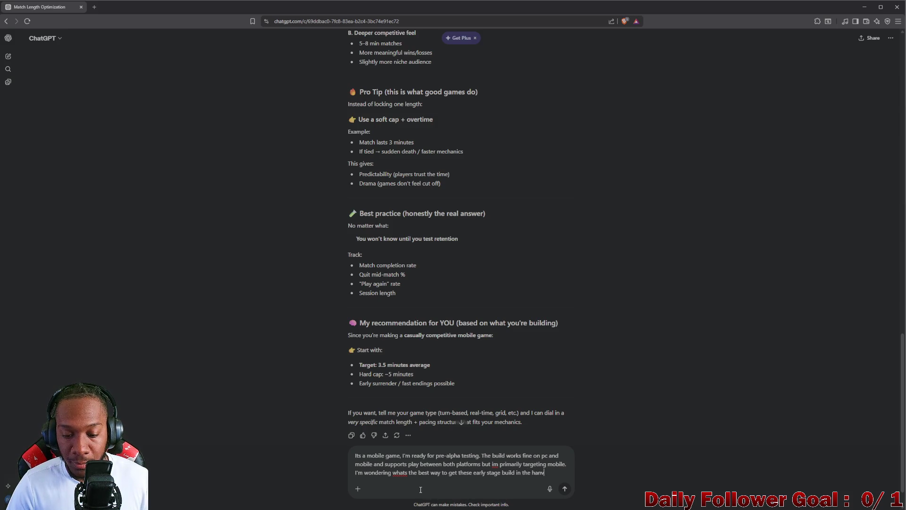
pyautogui.write('nds of a g')
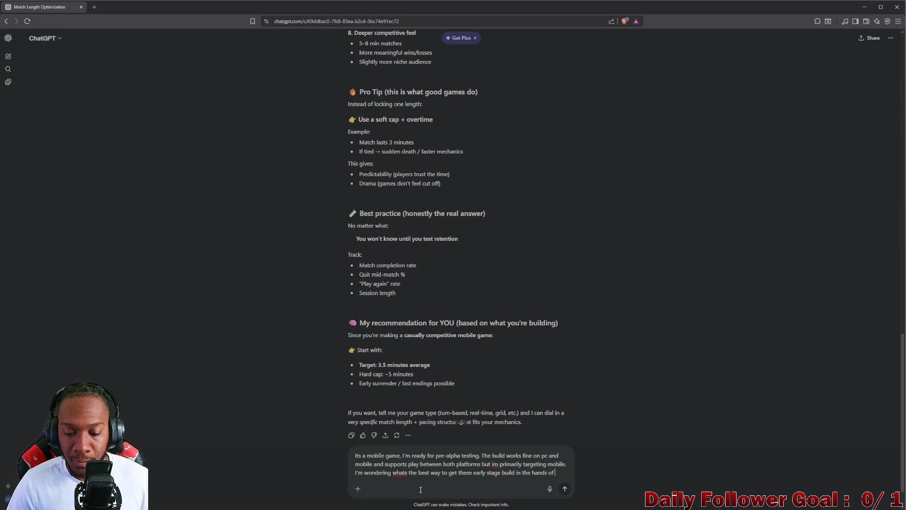
pyautogui.press('BackSpace')
pyautogui.write('few test')
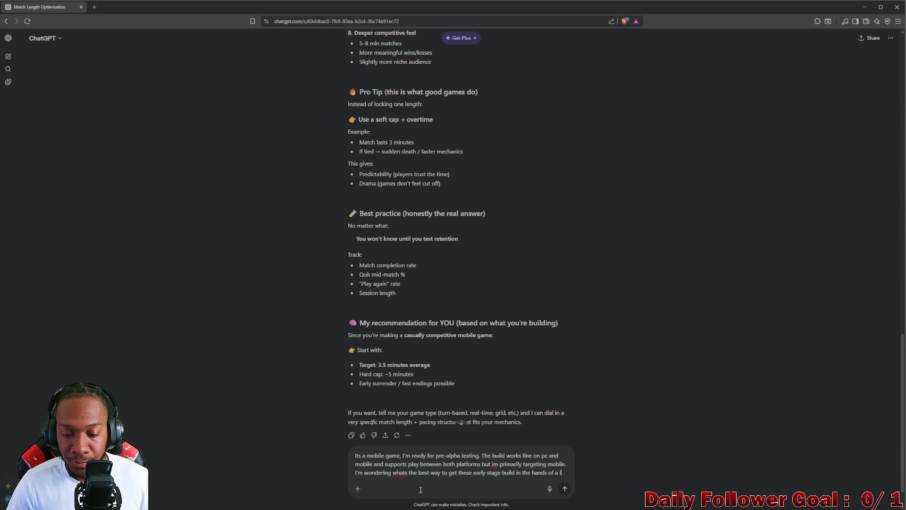
pyautogui.write('ers to ')
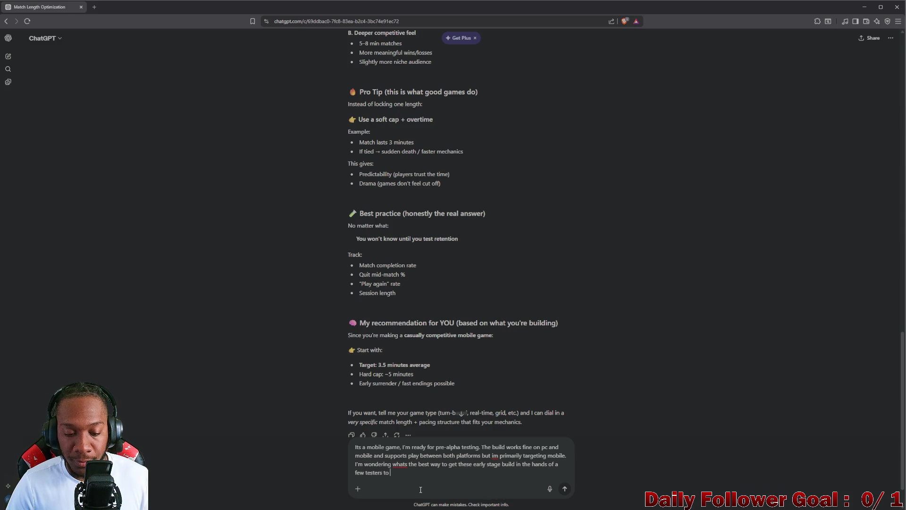
pyautogui.write('test')
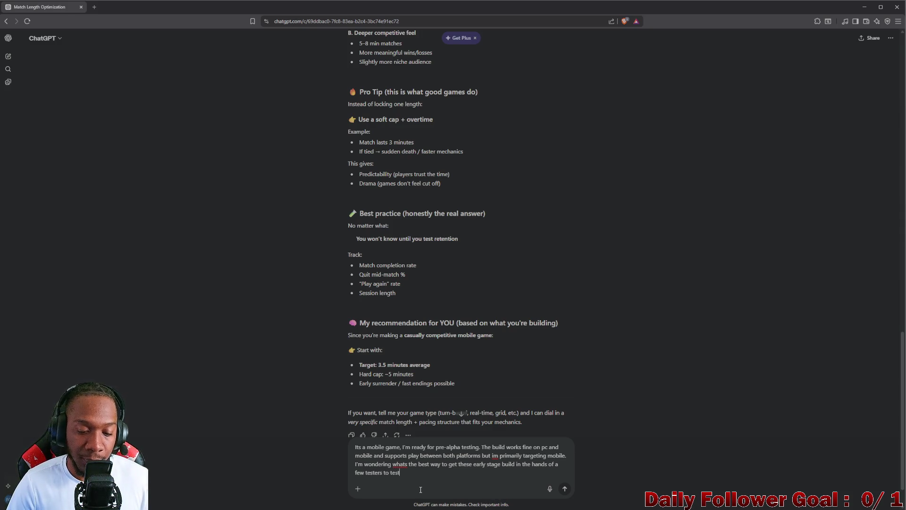
pyautogui.write(' stabi')
pyautogui.write('t')
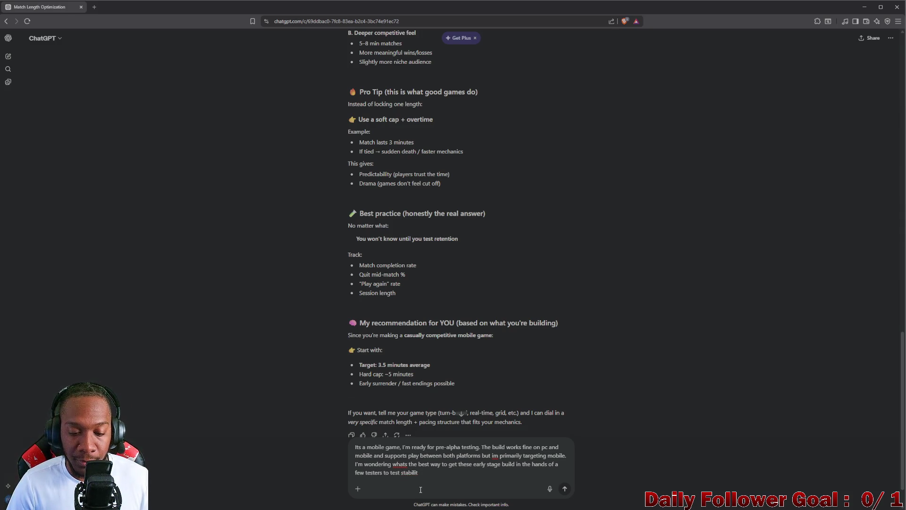
pyautogui.write('y and pr')
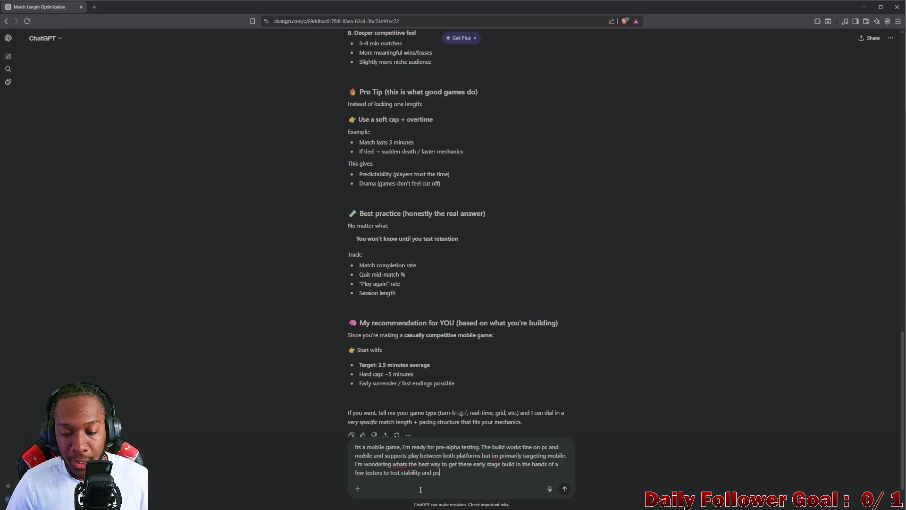
pyautogui.write('oduct ma')
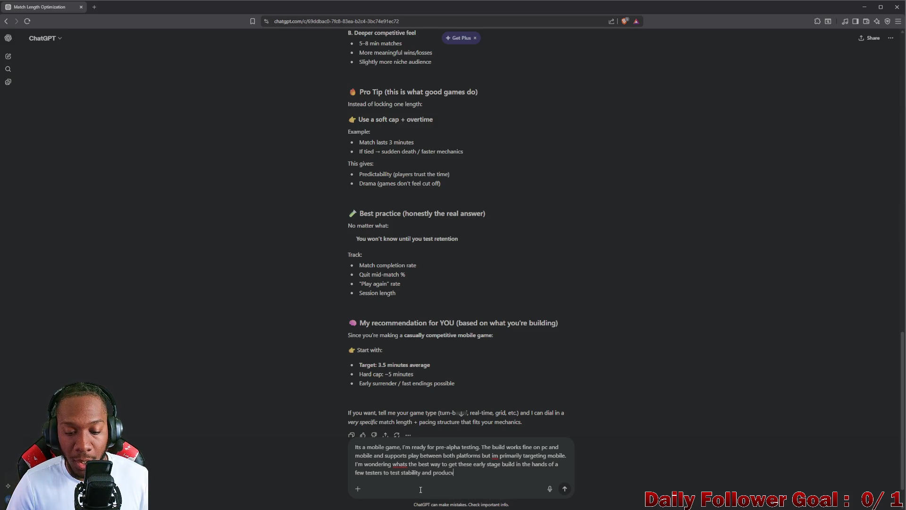
pyautogui.write('rkre')
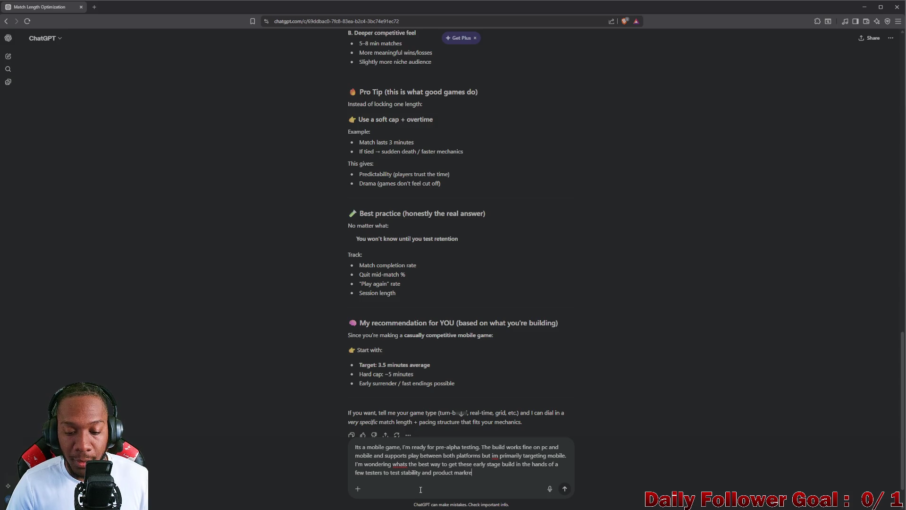
pyautogui.write('et fit.')
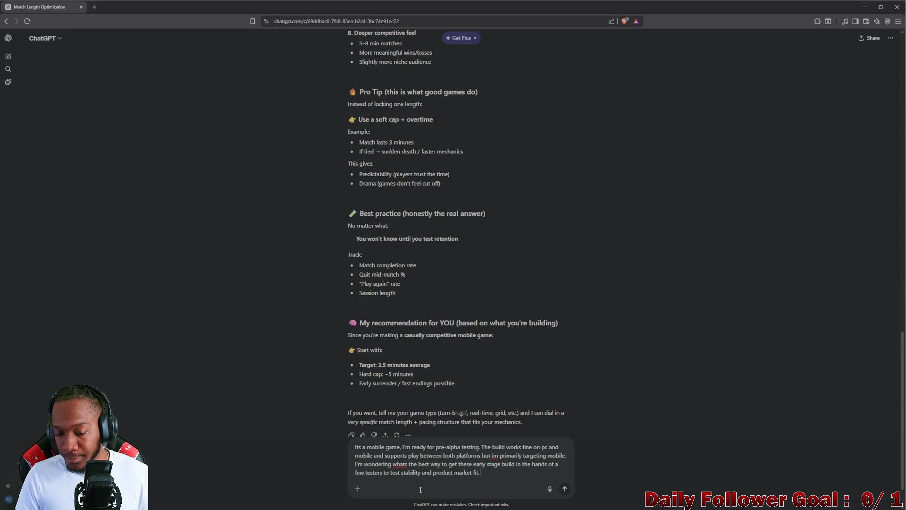
pyautogui.write('Should')
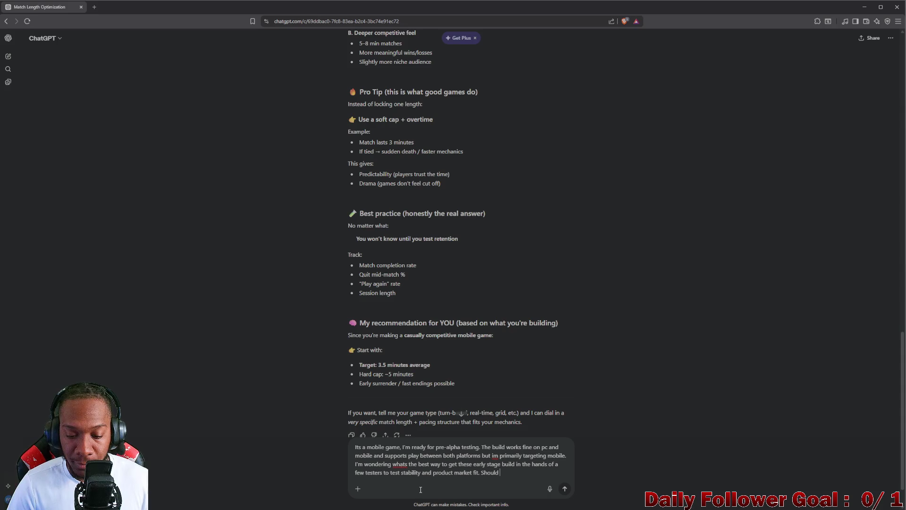
pyautogui.write(' I set up ')
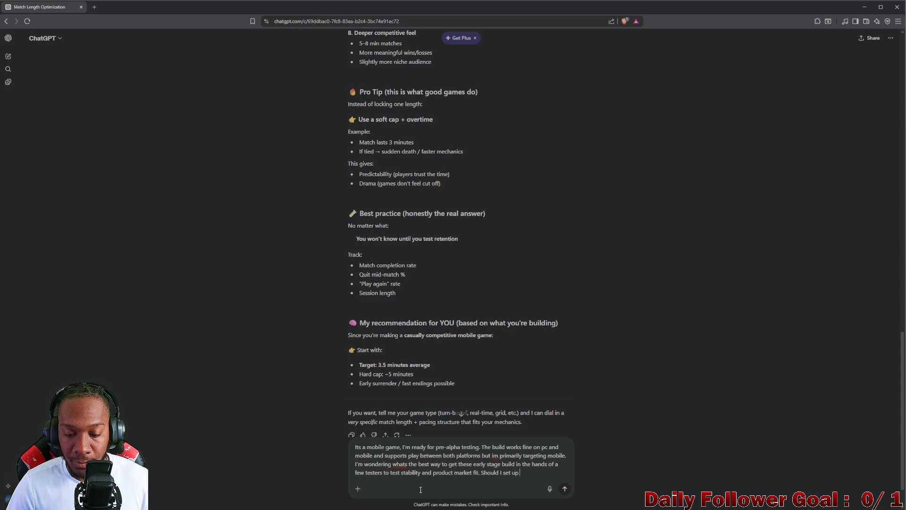
pyautogui.write('goog')
pyautogui.write('le play and ')
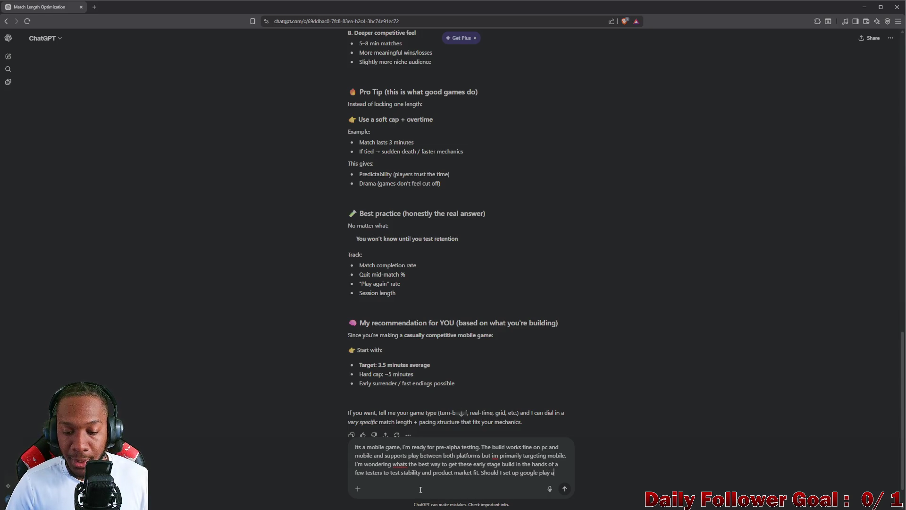
pyautogui.write('app s')
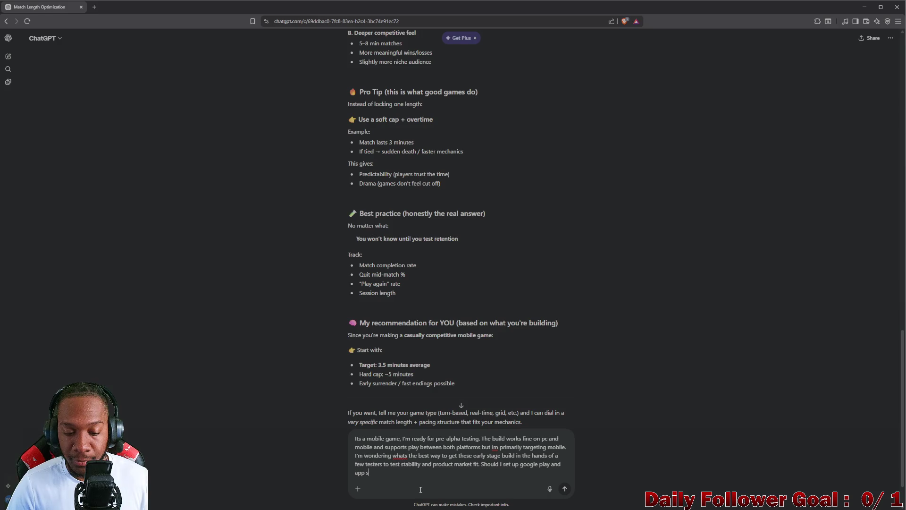
pyautogui.write('tre')
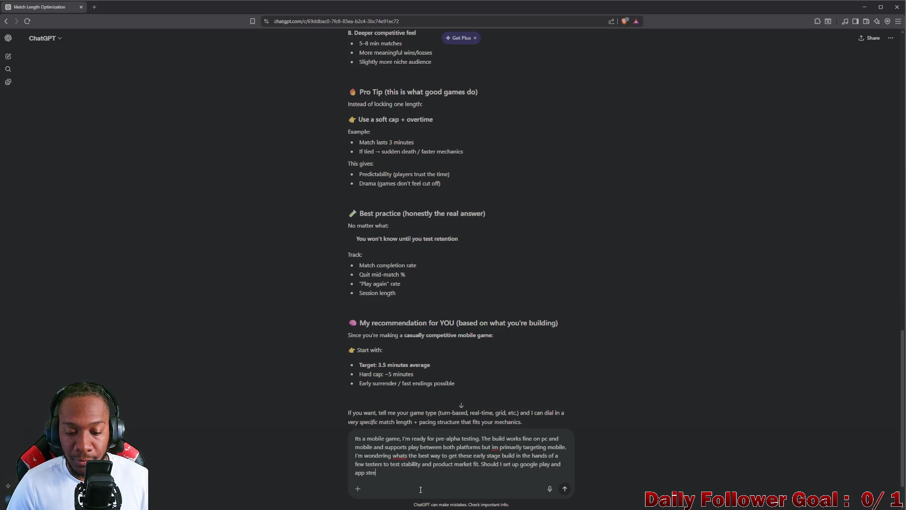
pyautogui.press('BackSpace')
pyautogui.press('BackSpace')
pyautogui.write('ore connec')
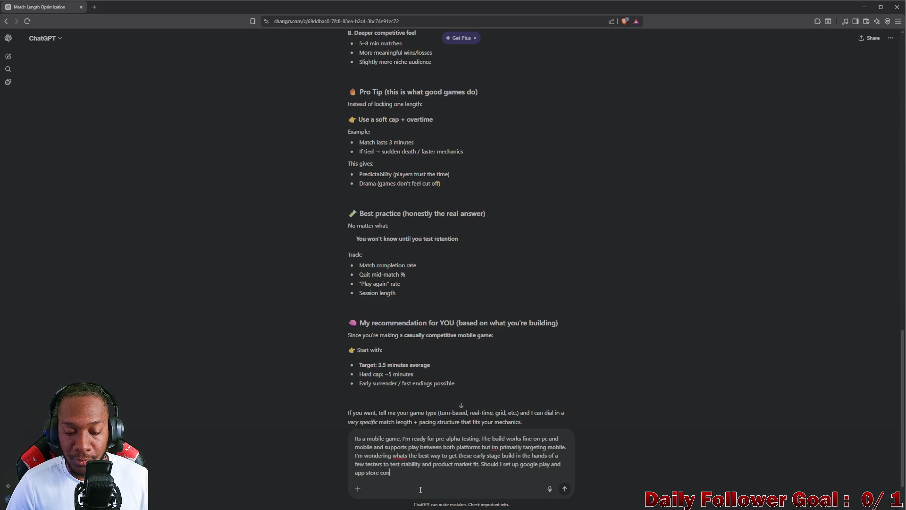
pyautogui.write('t, g')
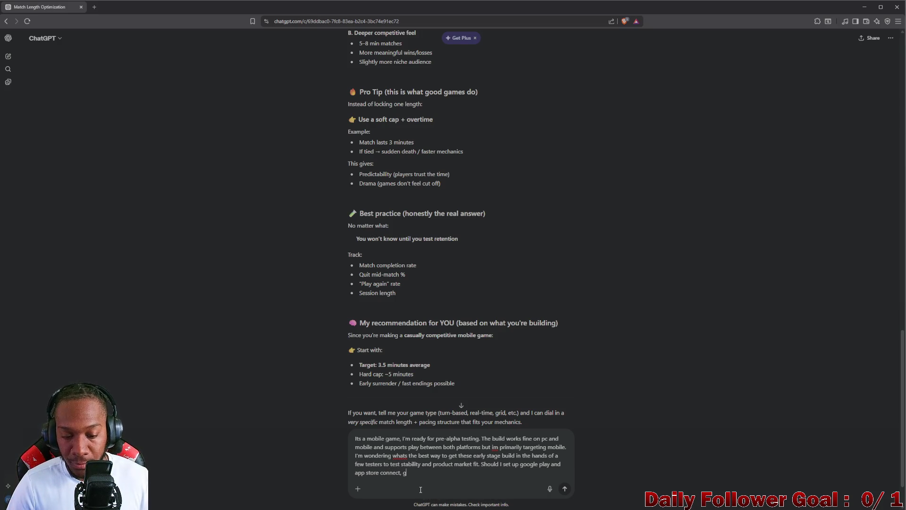
pyautogui.write('ollect email')
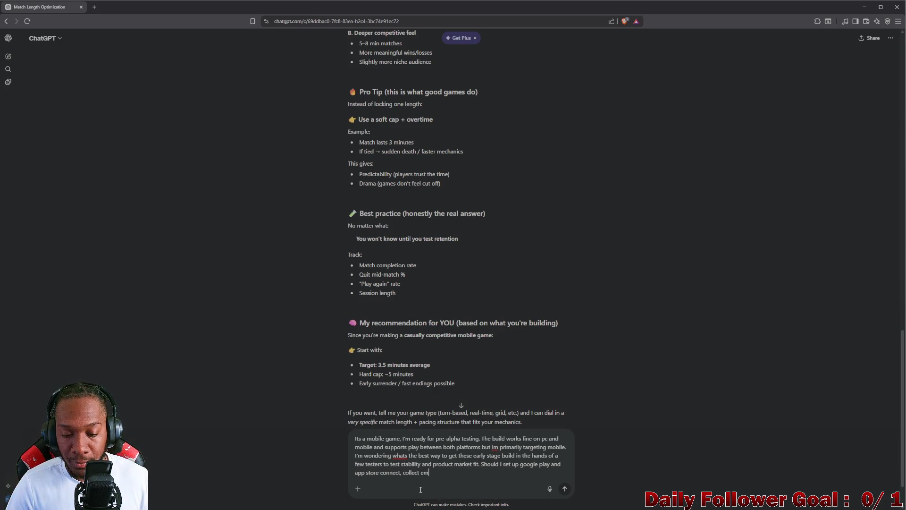
pyautogui.write('s set up tes')
pyautogui.write('t flight and')
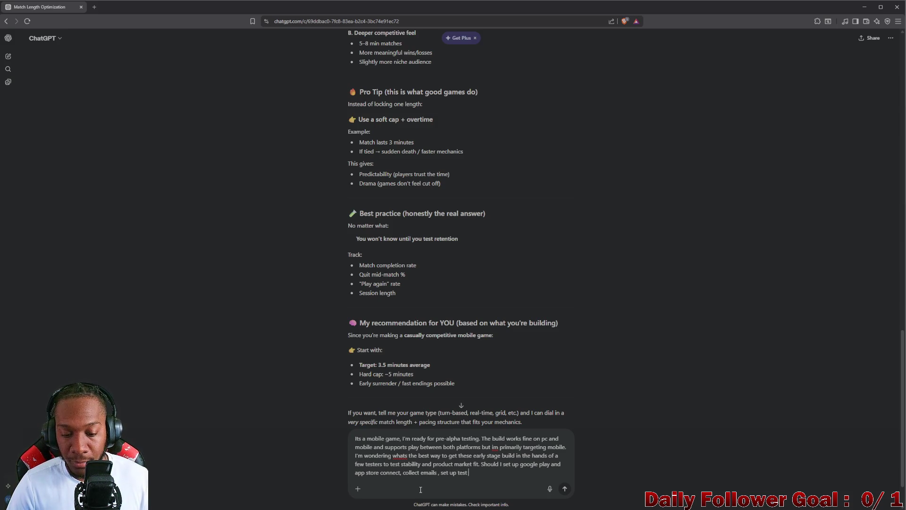
pyautogui.write(' s')
pyautogui.write('hip out the p')
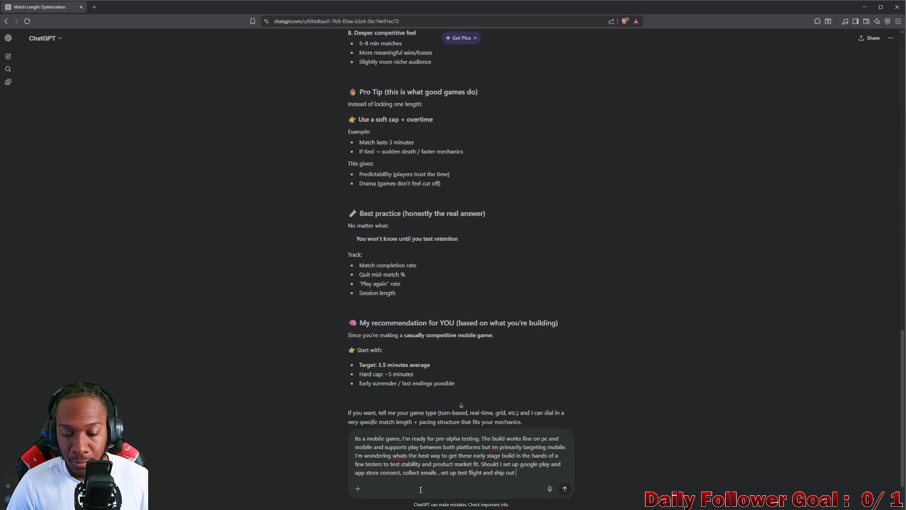
pyautogui.write('re al')
pyautogui.write('pha that ')
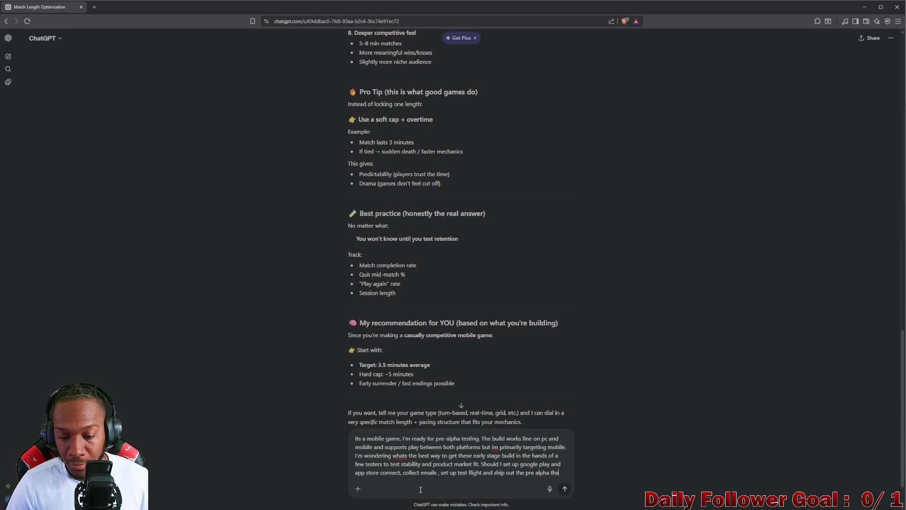
pyautogui.write('way')
pyautogui.write('or somr')
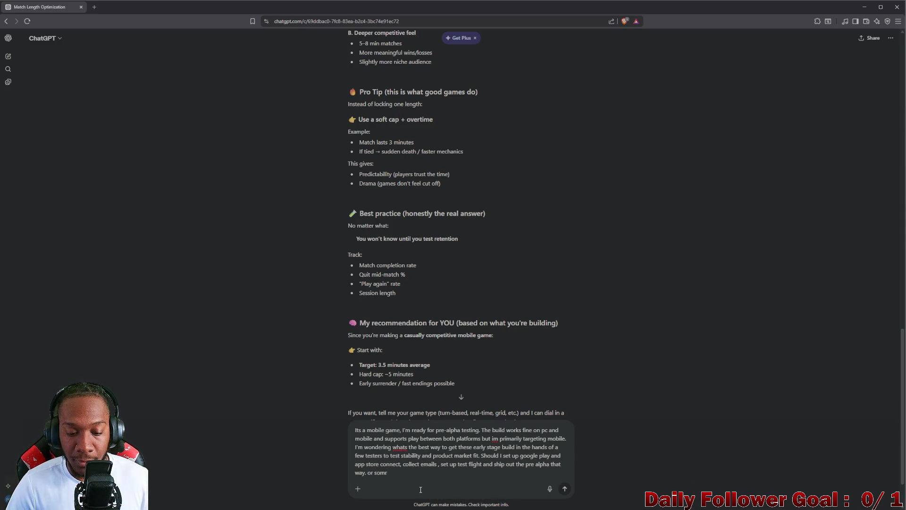
pyautogui.write('thing more ')
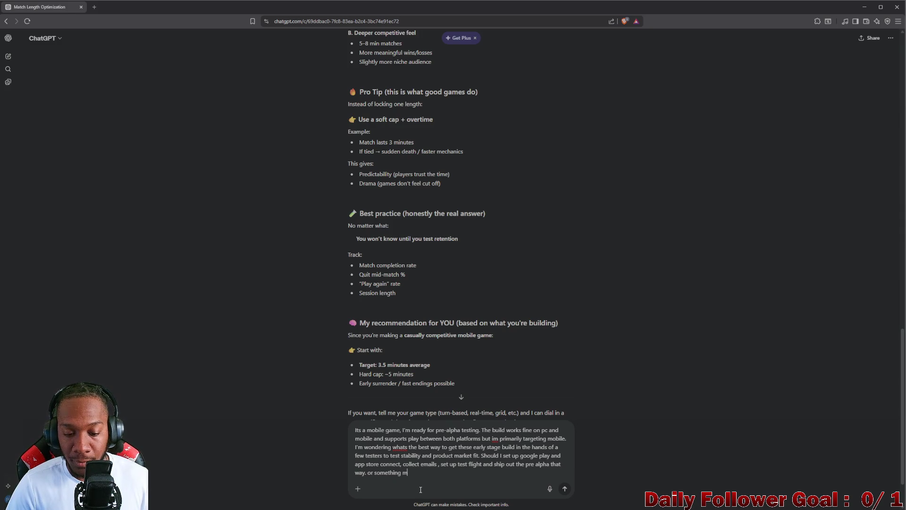
pyautogui.write('ligh')
pyautogui.write('weifgh')
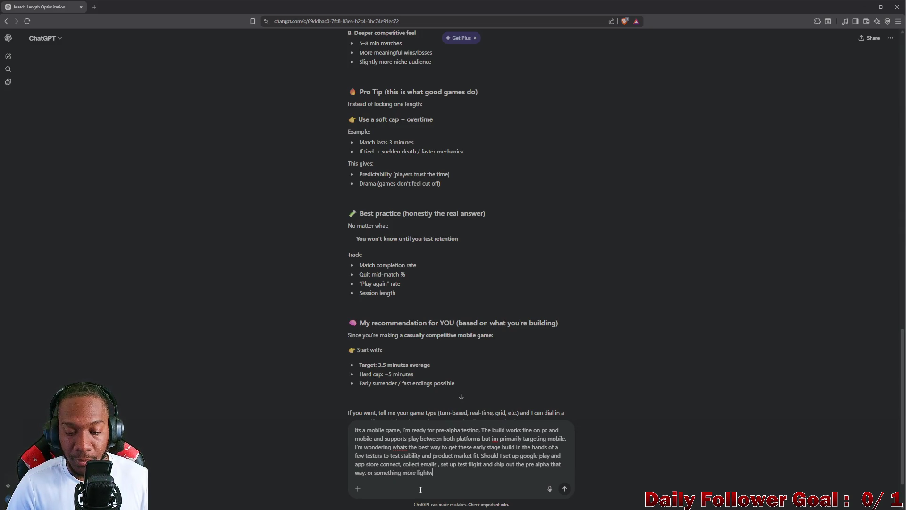
pyautogui.press('BackSpace')
pyautogui.press('BackSpace')
pyautogui.press('BackSpace')
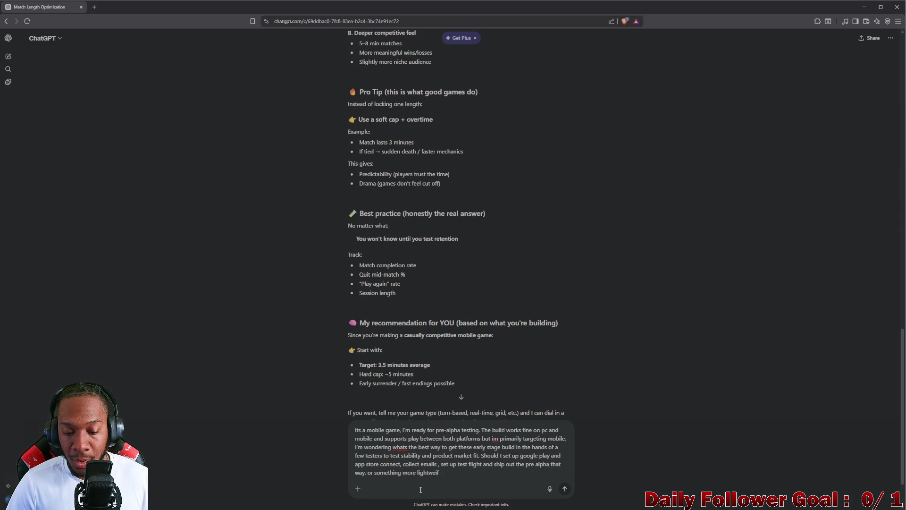
pyautogui.write('ght?')
pyautogui.press('Return')
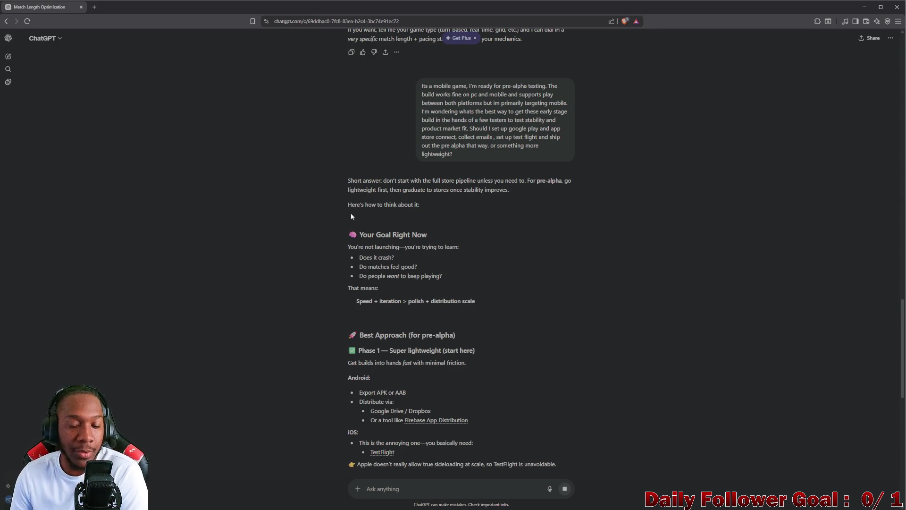
# Read the reply's introduction and the Your Goal Right Now section, highlighting key lines.
pyautogui.moveTo(358, 208); pyautogui.dragTo(488, 225)
pyautogui.click(370, 231)
pyautogui.moveTo(392, 246); pyautogui.dragTo(454, 246)
pyautogui.click(344, 245)
pyautogui.moveTo(346, 244); pyautogui.dragTo(522, 259)
pyautogui.click(349, 258)
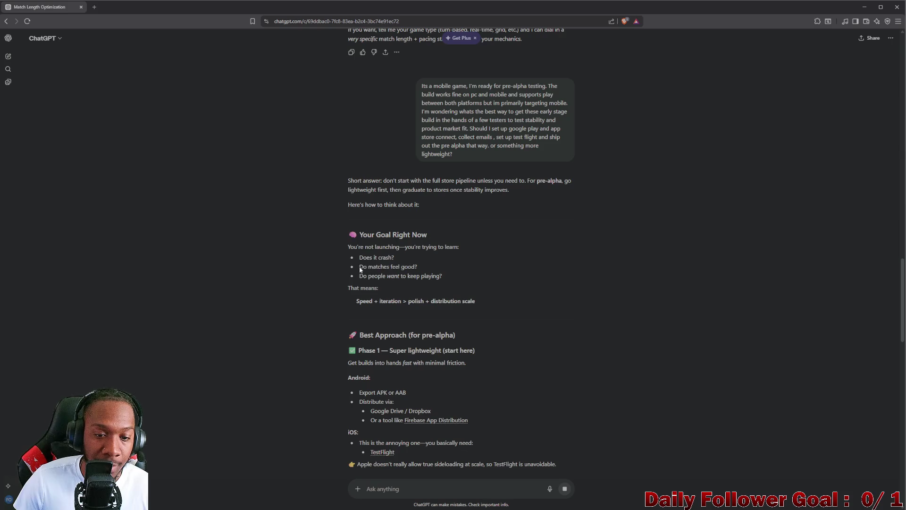
pyautogui.moveTo(359, 276); pyautogui.dragTo(408, 276)
pyautogui.click(463, 282)
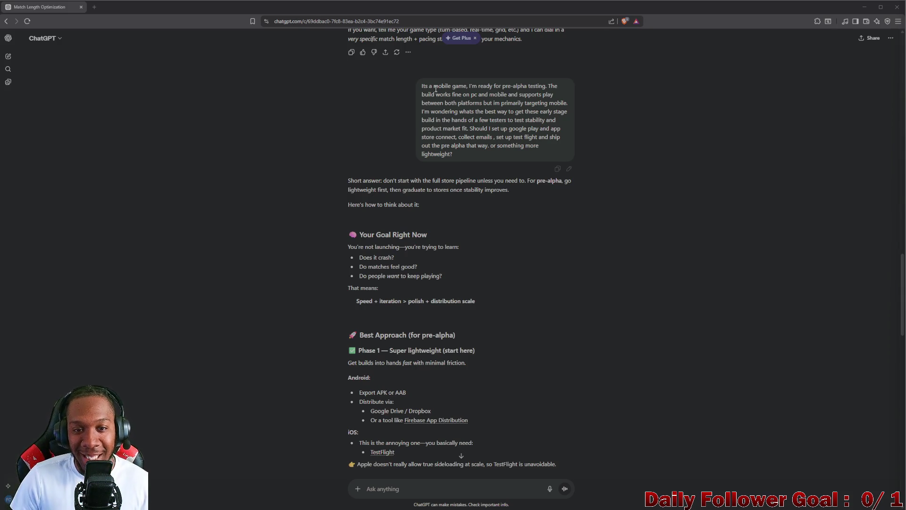
pyautogui.moveTo(433, 86); pyautogui.dragTo(489, 136)
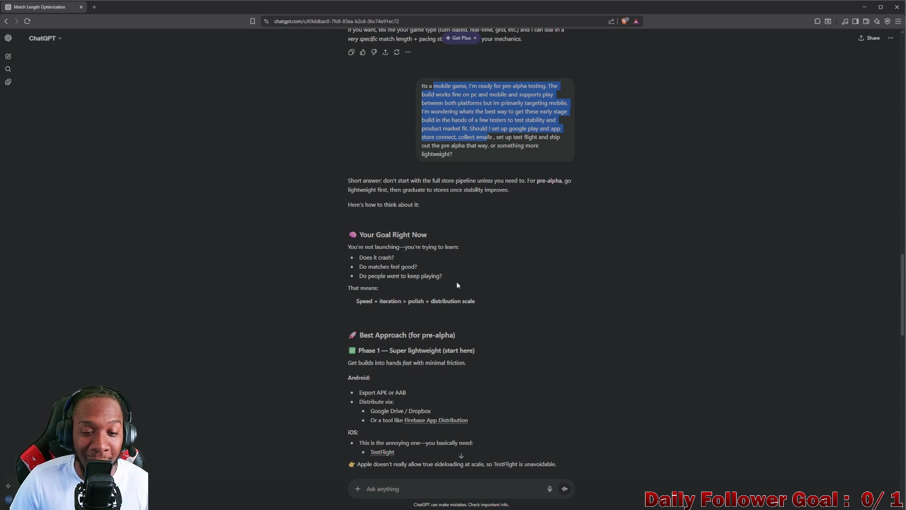
pyautogui.moveTo(457, 282); pyautogui.dragTo(302, 238)
pyautogui.click(564, 257)
# Read further through the Phase 1 plan, from getting builds into hands to the Android export step.
pyautogui.scroll(-2, 519, 252)
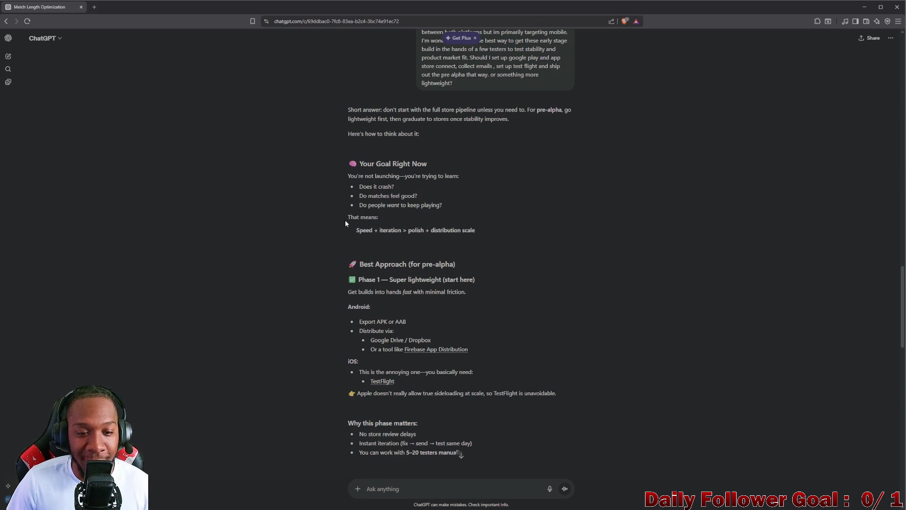
pyautogui.moveTo(344, 220); pyautogui.dragTo(379, 226)
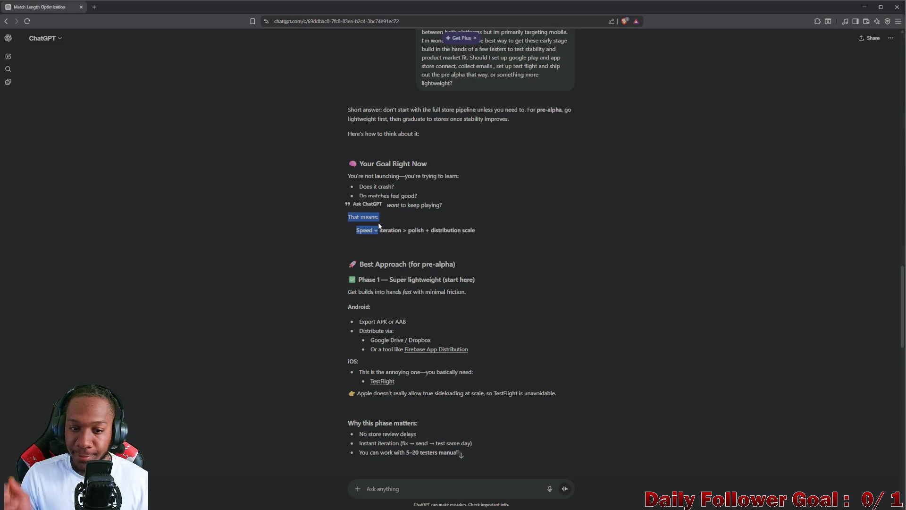
pyautogui.click(382, 237)
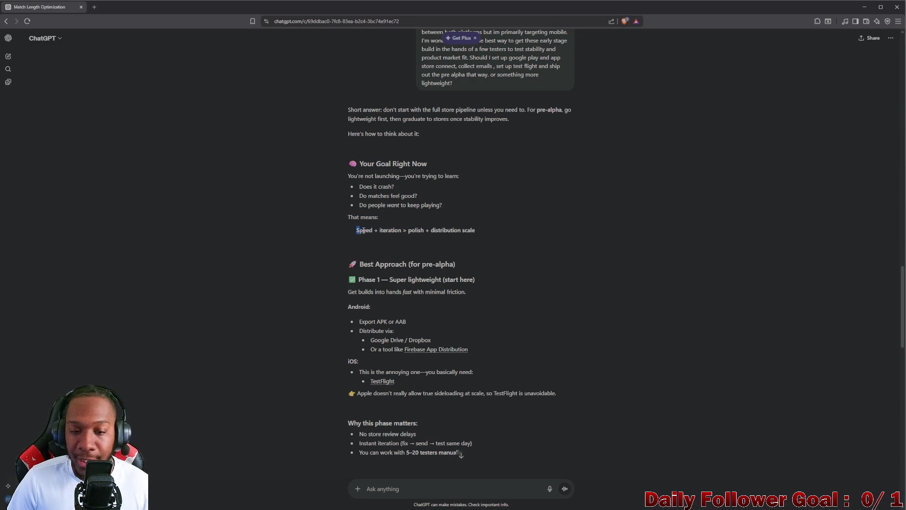
pyautogui.moveTo(409, 230); pyautogui.dragTo(475, 231)
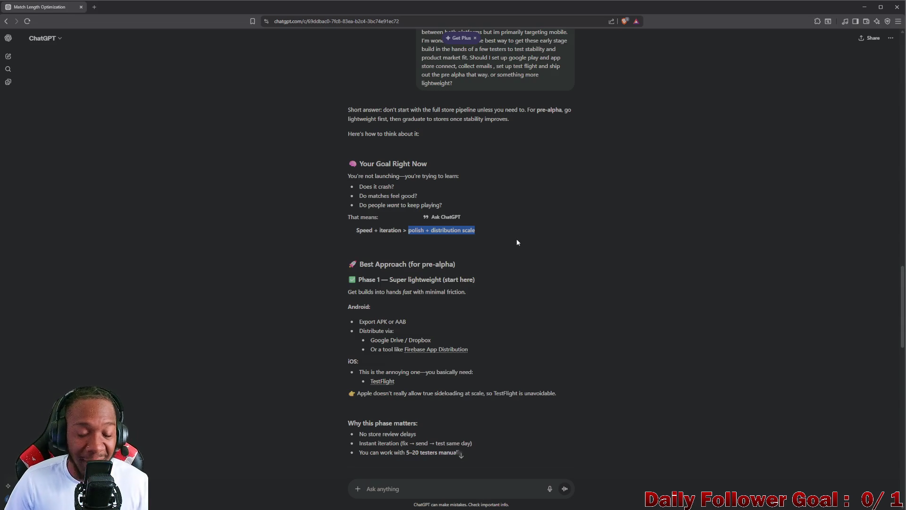
pyautogui.scroll(-2, 418, 254)
pyautogui.click(366, 229)
pyautogui.moveTo(367, 208); pyautogui.dragTo(475, 208)
pyautogui.click(370, 245)
pyautogui.moveTo(347, 222); pyautogui.dragTo(495, 225)
pyautogui.scroll(-1, 437, 233)
pyautogui.click(339, 187)
pyautogui.moveTo(359, 215)
pyautogui.mouseDown()
pyautogui.moveTo(429, 214)
pyautogui.moveTo(432, 225)
pyautogui.mouseUp()
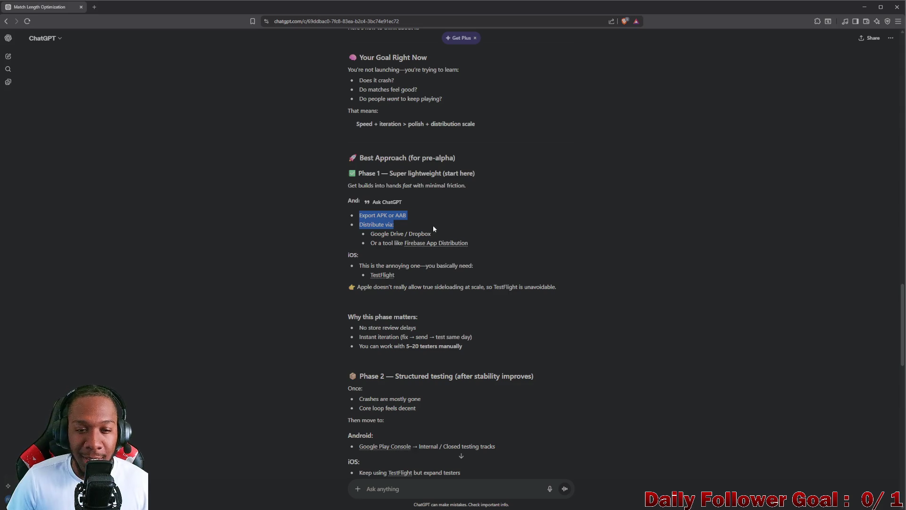
pyautogui.click(456, 235)
pyautogui.moveTo(376, 234)
pyautogui.mouseDown()
pyautogui.moveTo(410, 244)
pyautogui.moveTo(513, 238)
pyautogui.mouseUp()
pyautogui.click(516, 241)
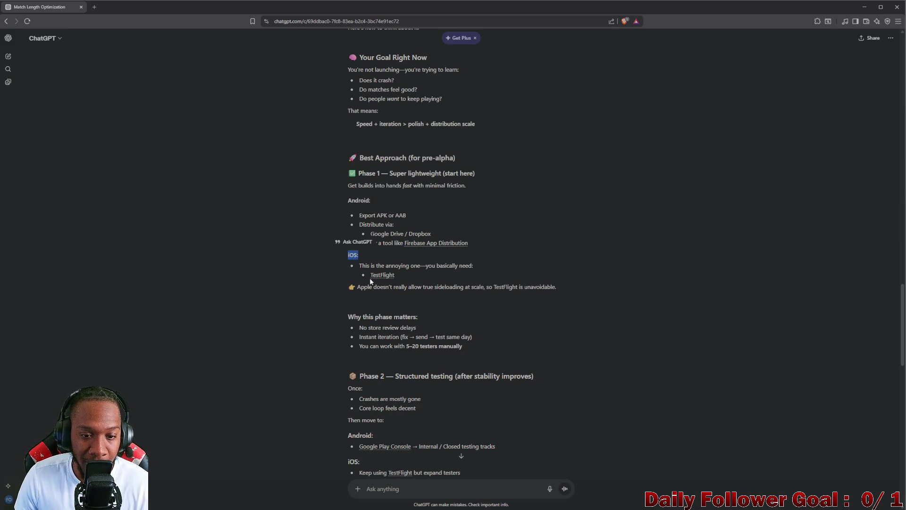
pyautogui.moveTo(359, 265)
pyautogui.mouseDown()
pyautogui.moveTo(469, 270)
pyautogui.moveTo(465, 280)
pyautogui.mouseUp()
pyautogui.click(437, 282)
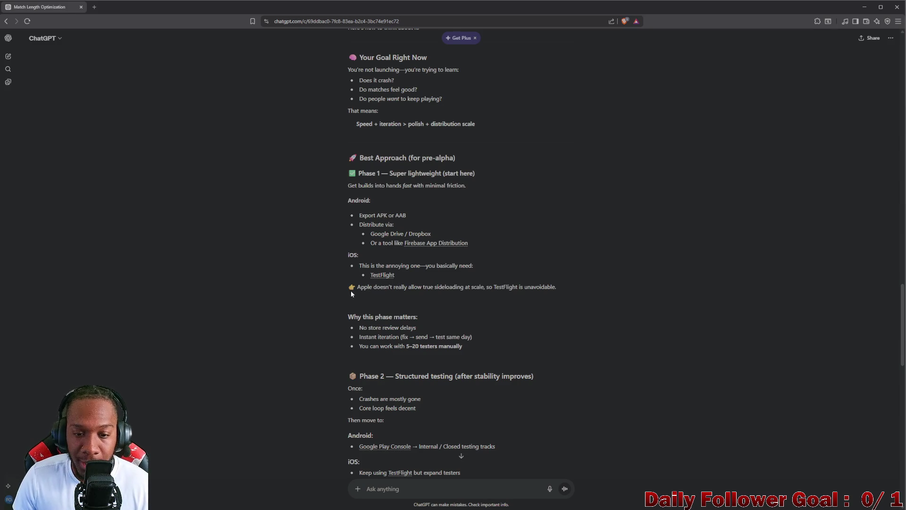
pyautogui.moveTo(356, 287)
pyautogui.mouseDown()
pyautogui.moveTo(485, 287)
pyautogui.moveTo(442, 287)
pyautogui.moveTo(468, 293)
pyautogui.moveTo(449, 287)
pyautogui.moveTo(465, 286)
pyautogui.mouseUp()
pyautogui.click(442, 288)
pyautogui.scroll(1, 378, 237)
pyautogui.moveTo(364, 193)
pyautogui.mouseDown()
pyautogui.moveTo(390, 219)
pyautogui.moveTo(378, 191)
pyautogui.moveTo(401, 262)
pyautogui.moveTo(456, 246)
pyautogui.moveTo(406, 260)
pyautogui.mouseUp()
pyautogui.click(202, 77)
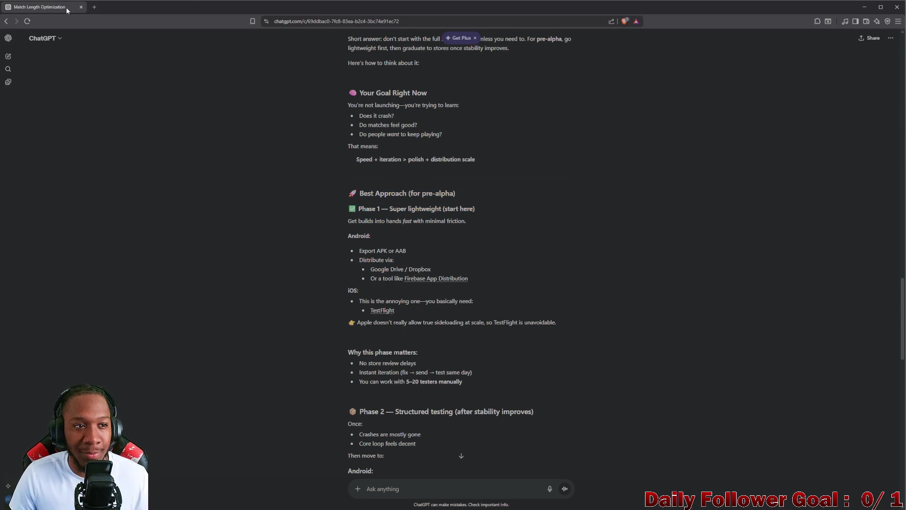
pyautogui.click(95, 7)
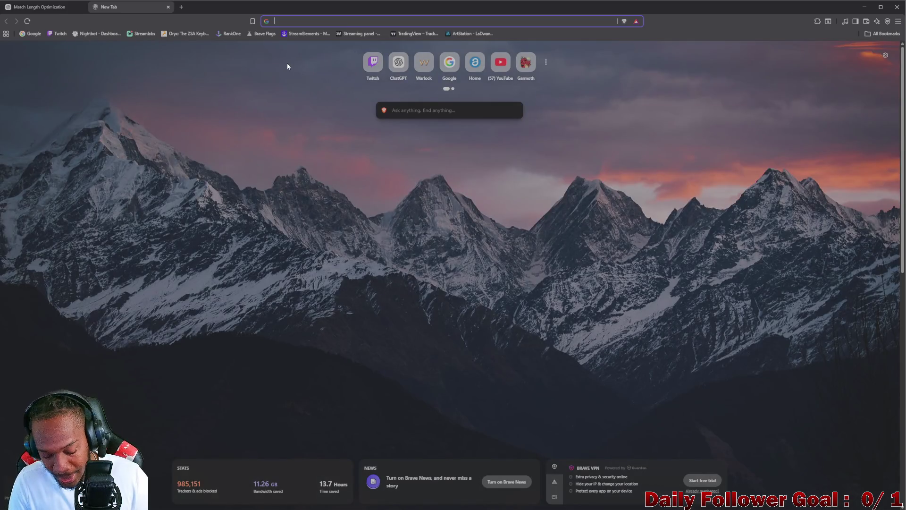
# Search Google for 'does android support sideloading apps in 2026'.
pyautogui.write('does androif')
pyautogui.press('BackSpace')
pyautogui.write('d supp')
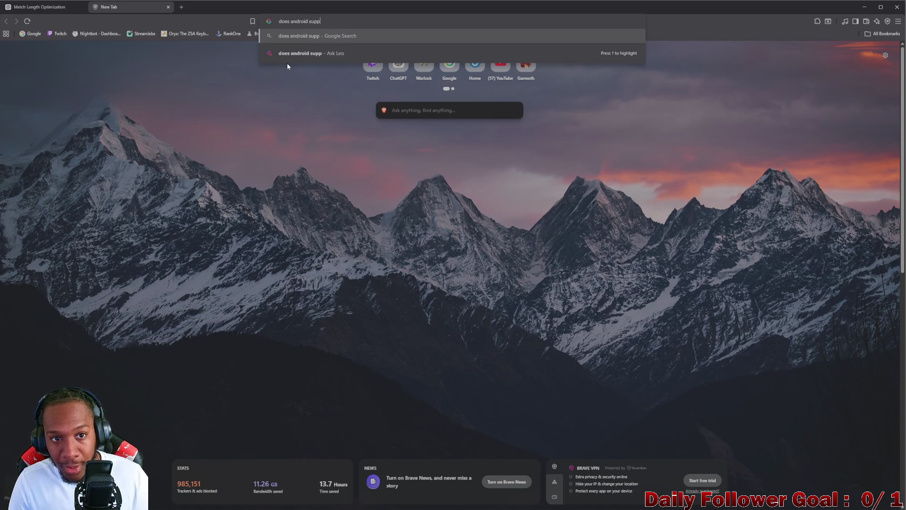
pyautogui.write('ort sideloading apps in 202')
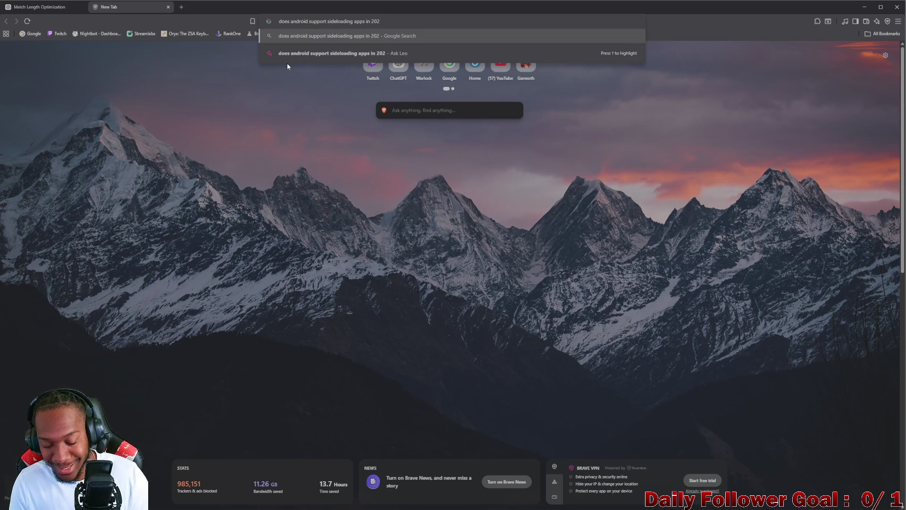
pyautogui.write('6')
pyautogui.press('Return')
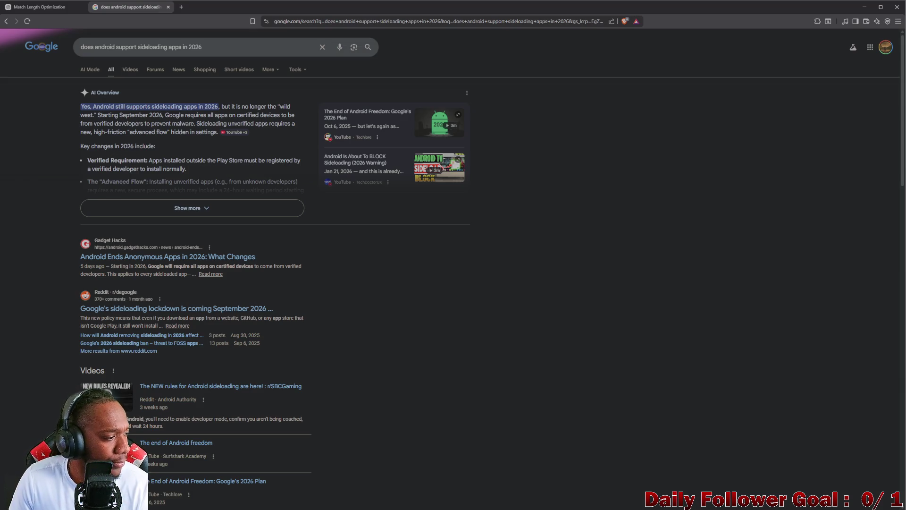
# Review the AI Overview and sideloading results, then return to the ChatGPT conversation tab.
pyautogui.moveTo(164, 115)
pyautogui.mouseDown()
pyautogui.moveTo(222, 107)
pyautogui.moveTo(264, 116)
pyautogui.moveTo(242, 123)
pyautogui.moveTo(284, 125)
pyautogui.moveTo(120, 132)
pyautogui.moveTo(92, 124)
pyautogui.moveTo(298, 126)
pyautogui.moveTo(221, 133)
pyautogui.mouseUp()
pyautogui.moveTo(220, 107)
pyautogui.mouseDown()
pyautogui.moveTo(292, 107)
pyautogui.moveTo(266, 128)
pyautogui.moveTo(224, 134)
pyautogui.moveTo(92, 134)
pyautogui.moveTo(216, 136)
pyautogui.moveTo(208, 139)
pyautogui.mouseUp()
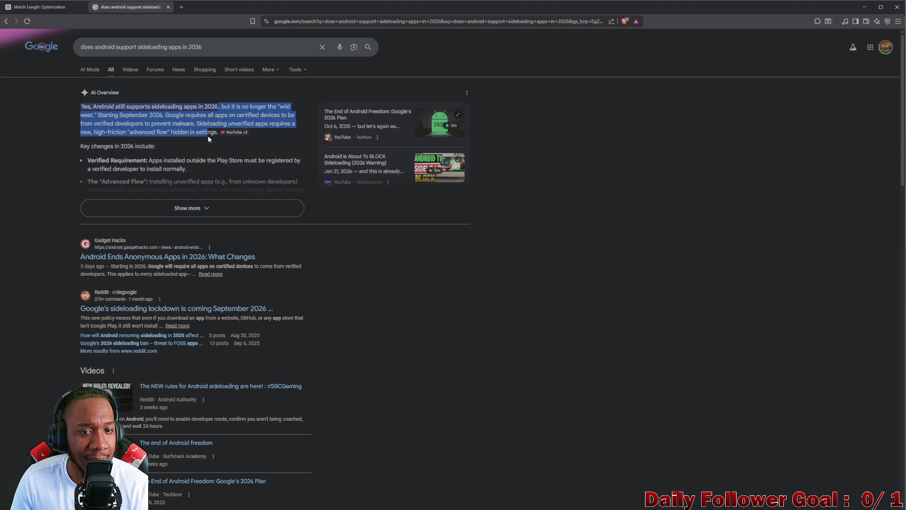
pyautogui.click(127, 125)
pyautogui.scroll(-1, 127, 141)
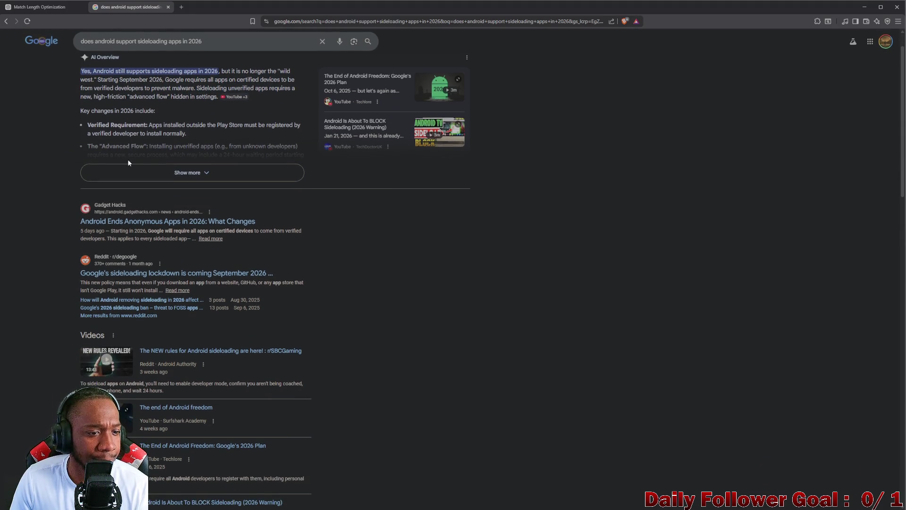
pyautogui.scroll(-2, 112, 336)
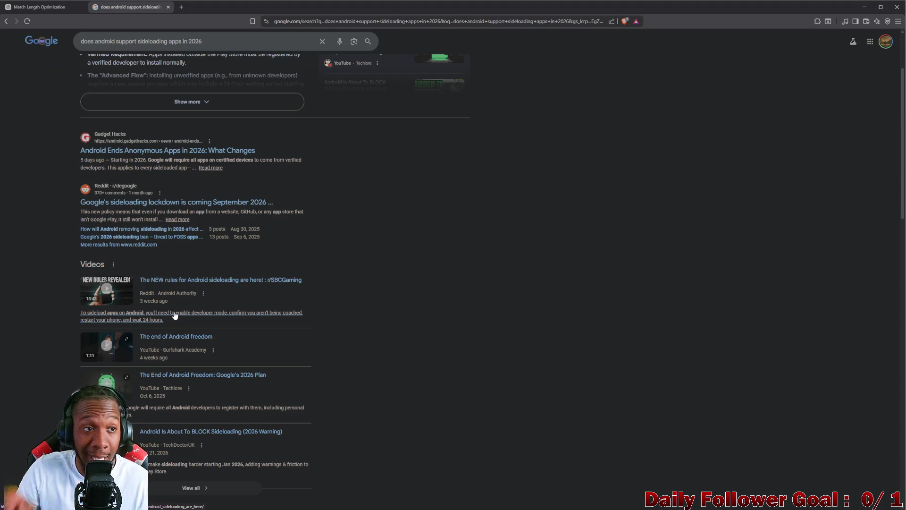
pyautogui.scroll(-4, 174, 315)
pyautogui.scroll(2, 175, 243)
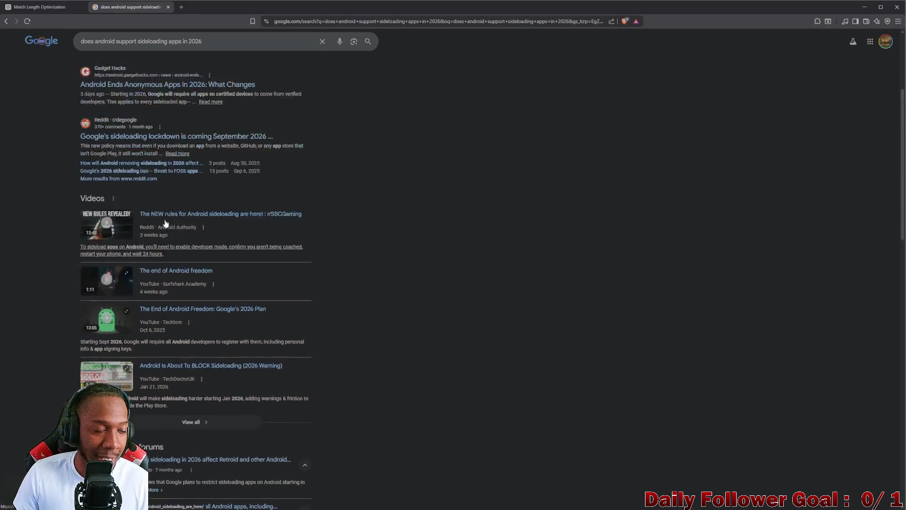
pyautogui.scroll(2, 175, 243)
pyautogui.hotkey('ctrl', 'Tab')
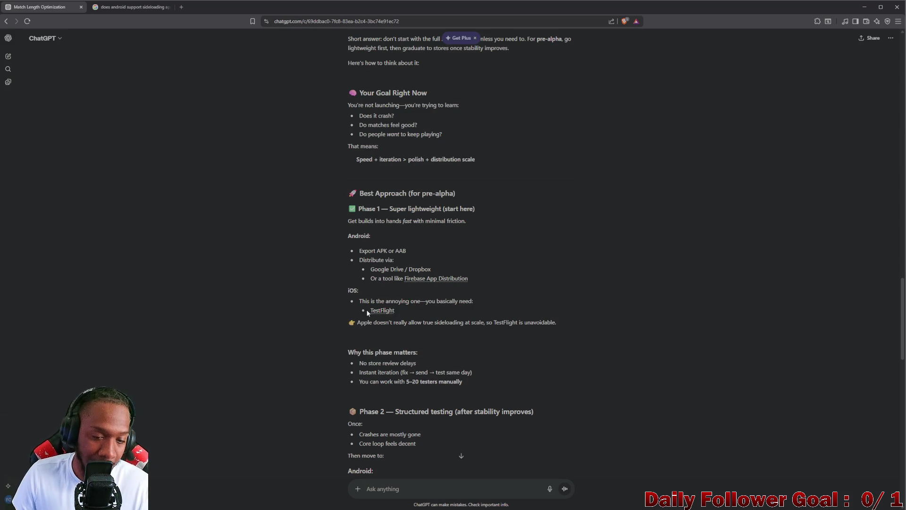
pyautogui.moveTo(344, 302); pyautogui.dragTo(442, 309)
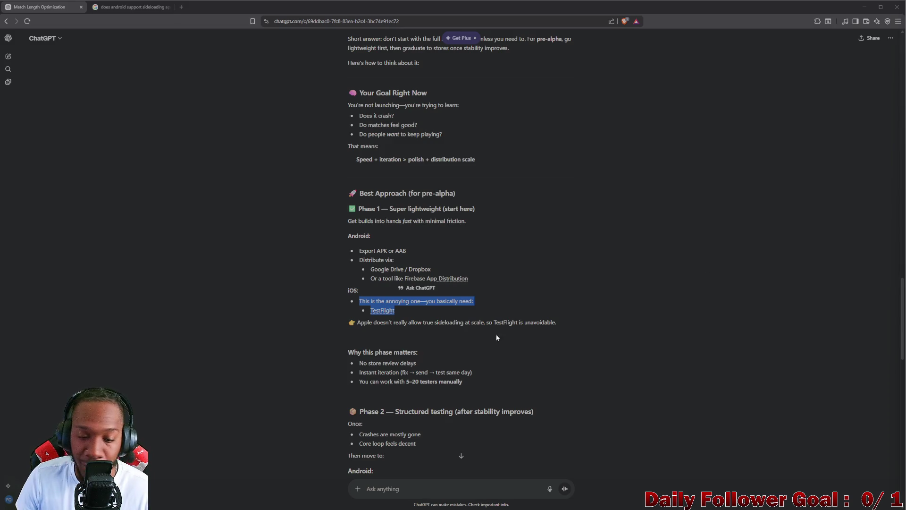
pyautogui.click(452, 341)
pyautogui.moveTo(357, 323); pyautogui.dragTo(588, 326)
pyautogui.click(587, 326)
pyautogui.scroll(-2, 429, 358)
pyautogui.moveTo(344, 282)
pyautogui.mouseDown()
pyautogui.moveTo(453, 289)
pyautogui.moveTo(353, 296)
pyautogui.moveTo(420, 298)
pyautogui.mouseUp()
pyautogui.moveTo(359, 301); pyautogui.dragTo(488, 302)
pyautogui.click(347, 313)
pyautogui.moveTo(348, 315); pyautogui.dragTo(463, 313)
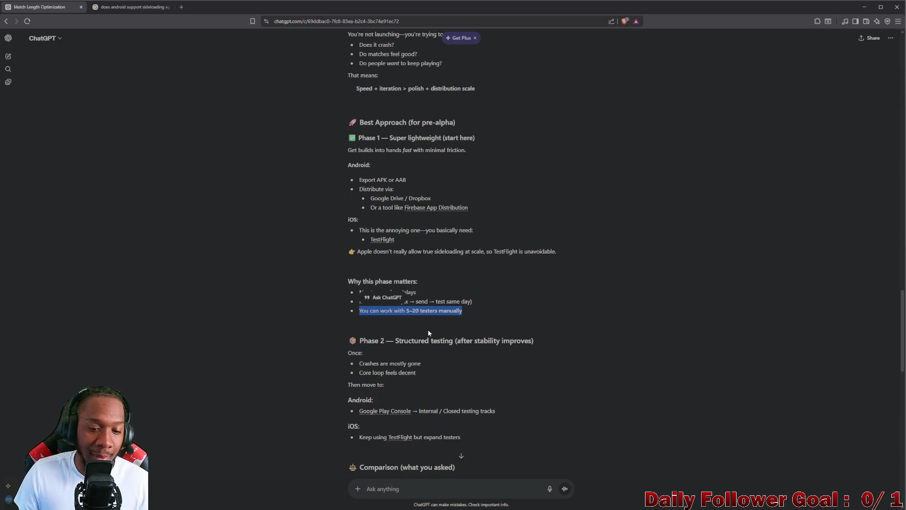
pyautogui.scroll(-1, 428, 328)
pyautogui.moveTo(359, 306); pyautogui.dragTo(535, 307)
pyautogui.moveTo(390, 321)
pyautogui.mouseDown()
pyautogui.moveTo(341, 315)
pyautogui.moveTo(420, 327)
pyautogui.mouseUp()
pyautogui.moveTo(358, 336); pyautogui.dragTo(417, 337)
pyautogui.scroll(-3, 445, 344)
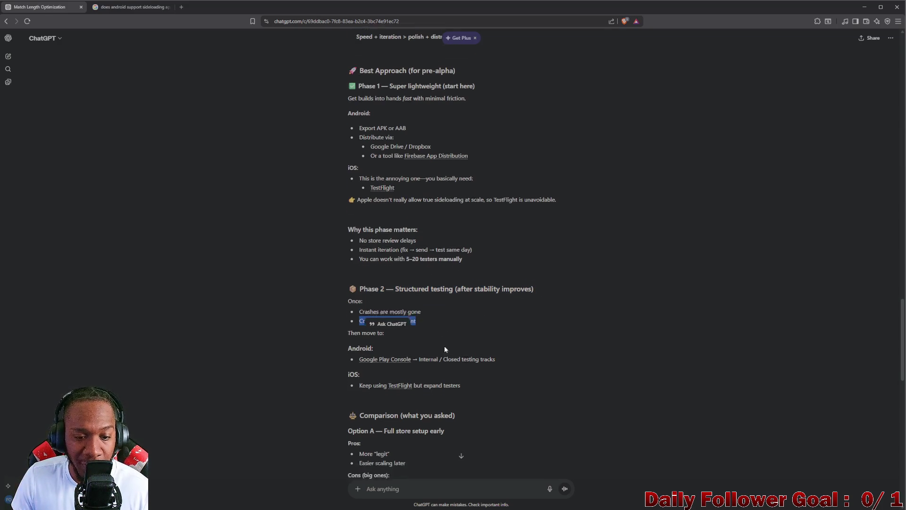
pyautogui.click(346, 293)
pyautogui.moveTo(387, 293)
pyautogui.mouseDown()
pyautogui.moveTo(440, 310)
pyautogui.moveTo(497, 307)
pyautogui.moveTo(508, 330)
pyautogui.mouseUp()
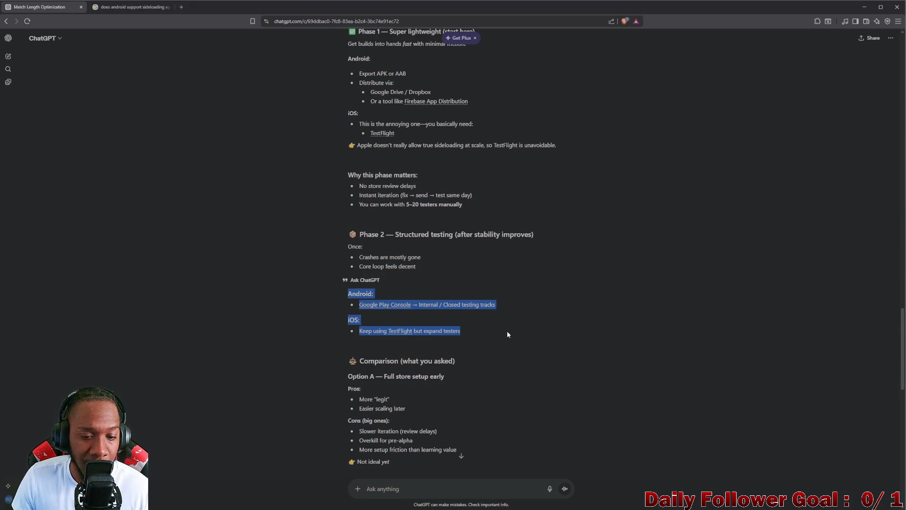
pyautogui.scroll(-3, 491, 316)
pyautogui.scroll(-2, 369, 218)
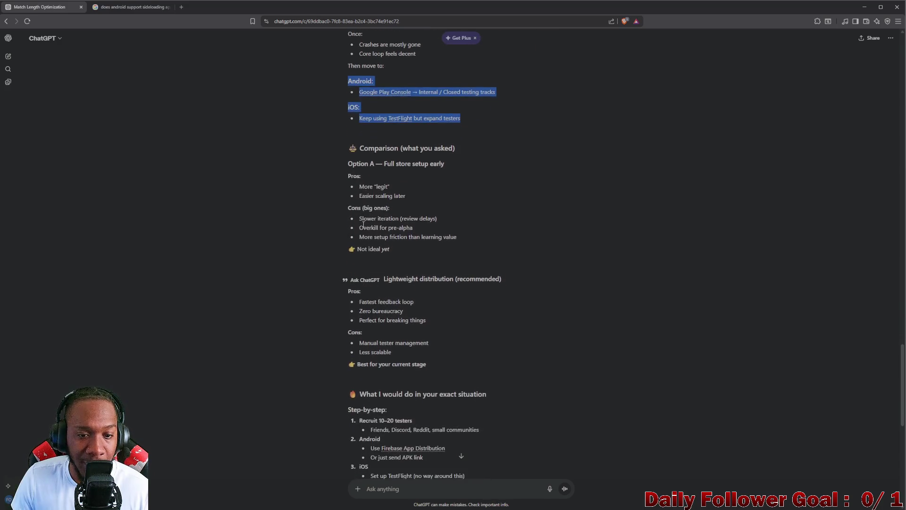
pyautogui.moveTo(363, 218); pyautogui.dragTo(465, 223)
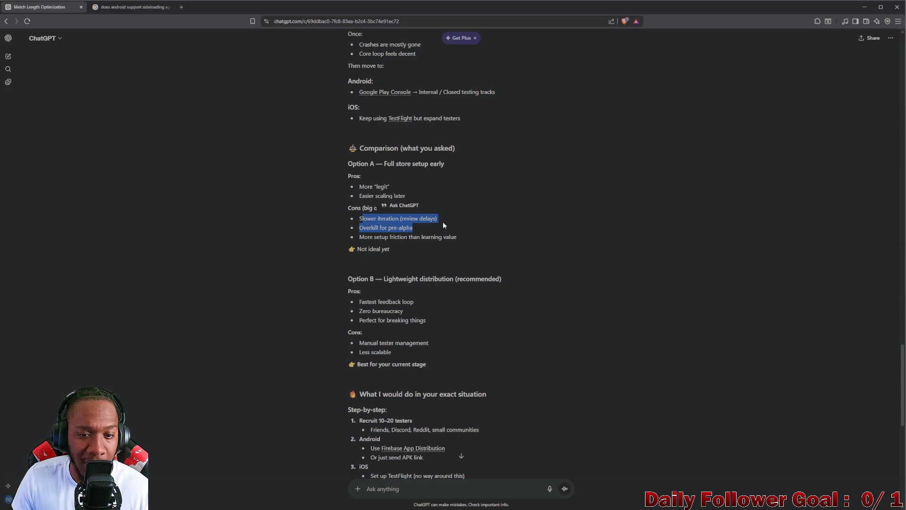
pyautogui.click(443, 217)
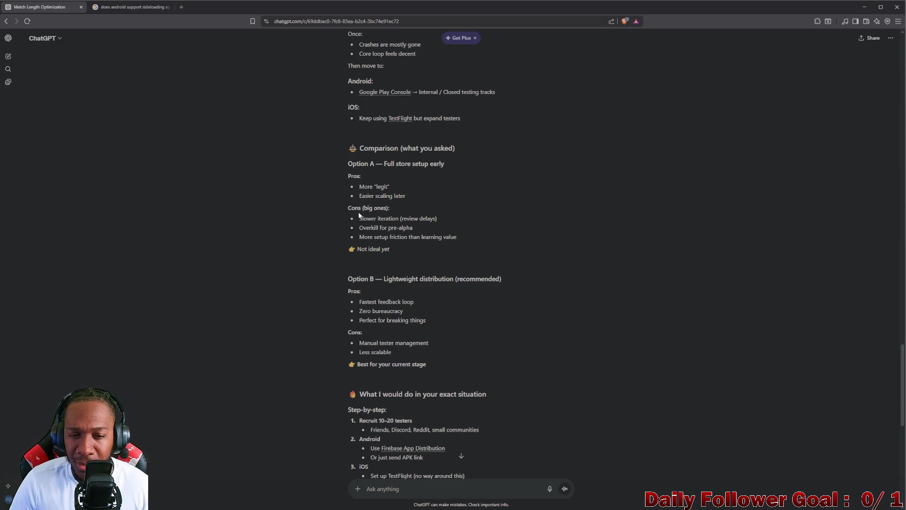
pyautogui.moveTo(360, 218); pyautogui.dragTo(451, 223)
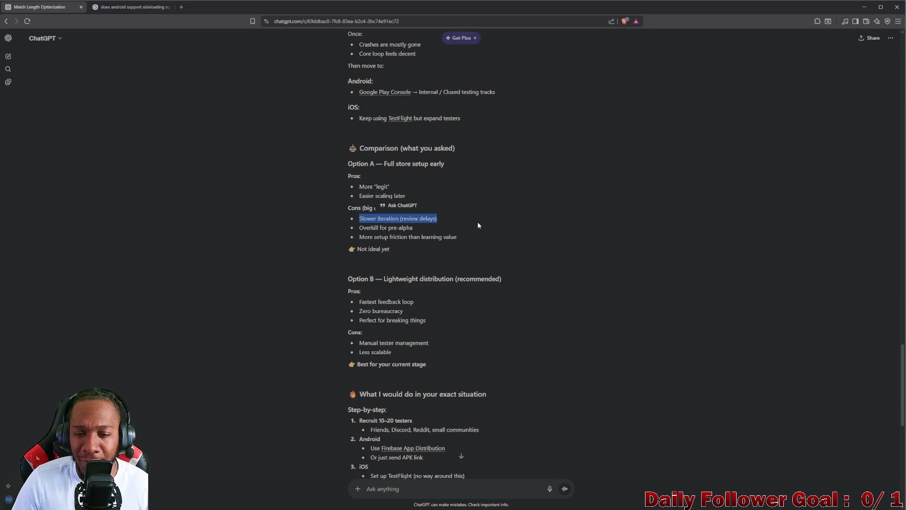
pyautogui.click(458, 221)
pyautogui.moveTo(357, 219); pyautogui.dragTo(467, 221)
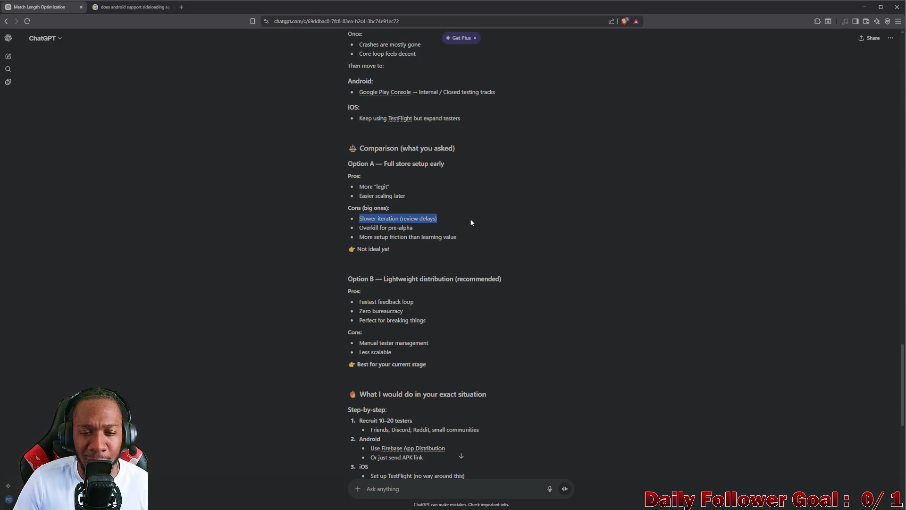
pyautogui.moveTo(358, 228); pyautogui.dragTo(457, 239)
pyautogui.click(354, 235)
pyautogui.moveTo(359, 218); pyautogui.dragTo(437, 219)
pyautogui.moveTo(359, 240)
pyautogui.mouseDown()
pyautogui.moveTo(485, 237)
pyautogui.moveTo(457, 244)
pyautogui.mouseUp()
pyautogui.scroll(-3, 457, 244)
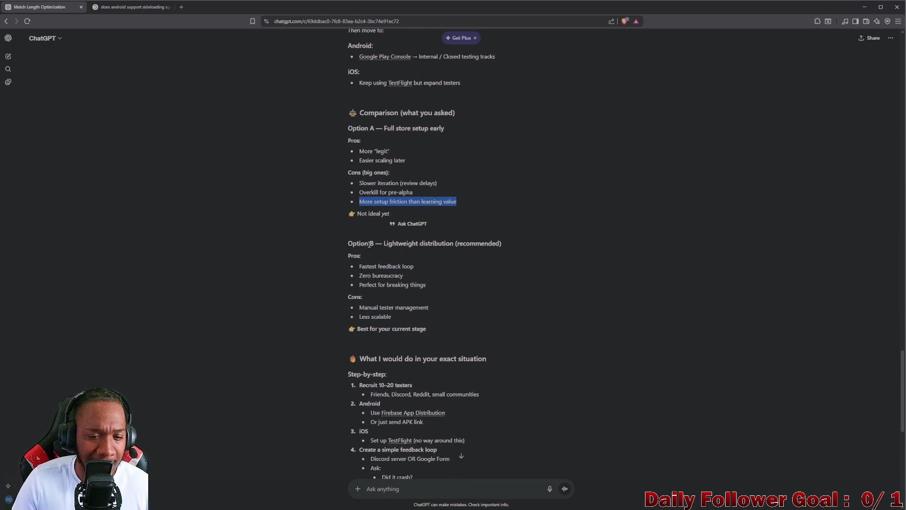
pyautogui.scroll(-5, 366, 237)
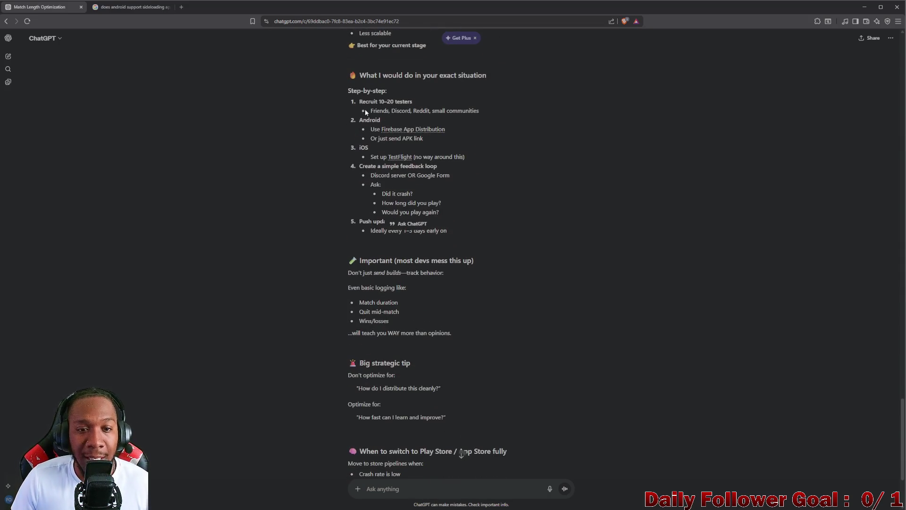
pyautogui.moveTo(364, 112); pyautogui.dragTo(441, 121)
pyautogui.moveTo(512, 120); pyautogui.dragTo(477, 112)
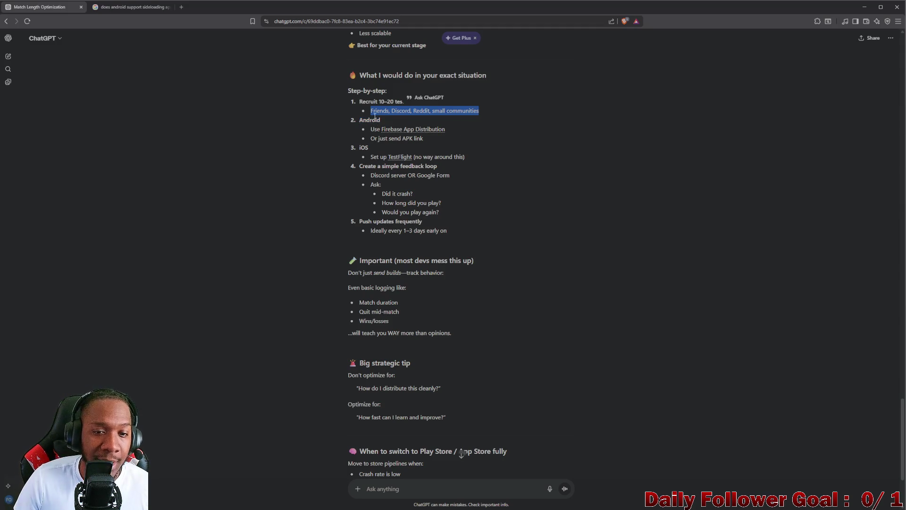
pyautogui.moveTo(369, 142); pyautogui.dragTo(459, 145)
pyautogui.click(459, 142)
pyautogui.moveTo(368, 140)
pyautogui.mouseDown()
pyautogui.moveTo(435, 138)
pyautogui.moveTo(425, 140)
pyautogui.mouseUp()
pyautogui.click(367, 138)
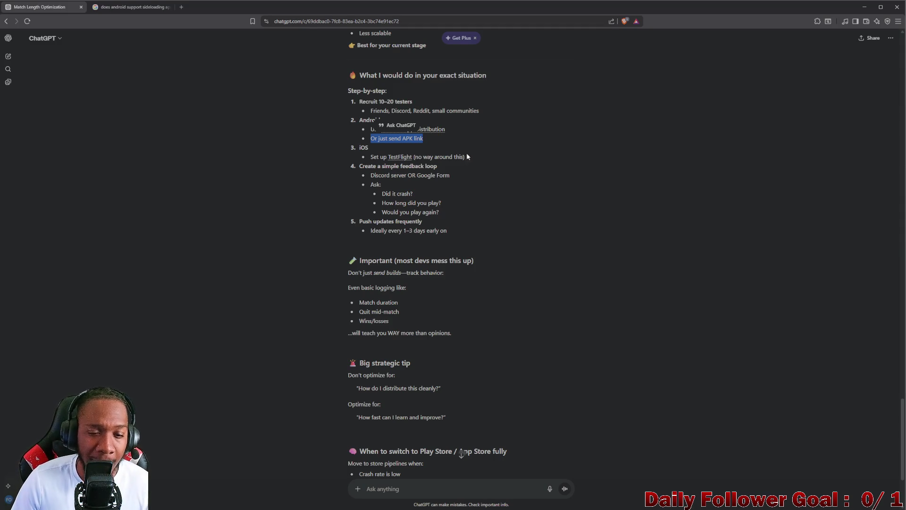
pyautogui.scroll(-1, 397, 183)
pyautogui.click(356, 151)
pyautogui.moveTo(369, 139)
pyautogui.mouseDown()
pyautogui.moveTo(422, 145)
pyautogui.moveTo(433, 158)
pyautogui.moveTo(415, 168)
pyautogui.moveTo(437, 168)
pyautogui.moveTo(431, 140)
pyautogui.moveTo(405, 141)
pyautogui.moveTo(444, 141)
pyautogui.moveTo(417, 164)
pyautogui.mouseUp()
pyautogui.moveTo(363, 184)
pyautogui.mouseDown()
pyautogui.moveTo(451, 179)
pyautogui.moveTo(376, 186)
pyautogui.moveTo(432, 185)
pyautogui.moveTo(422, 203)
pyautogui.moveTo(391, 196)
pyautogui.moveTo(435, 197)
pyautogui.moveTo(444, 177)
pyautogui.moveTo(370, 163)
pyautogui.mouseUp()
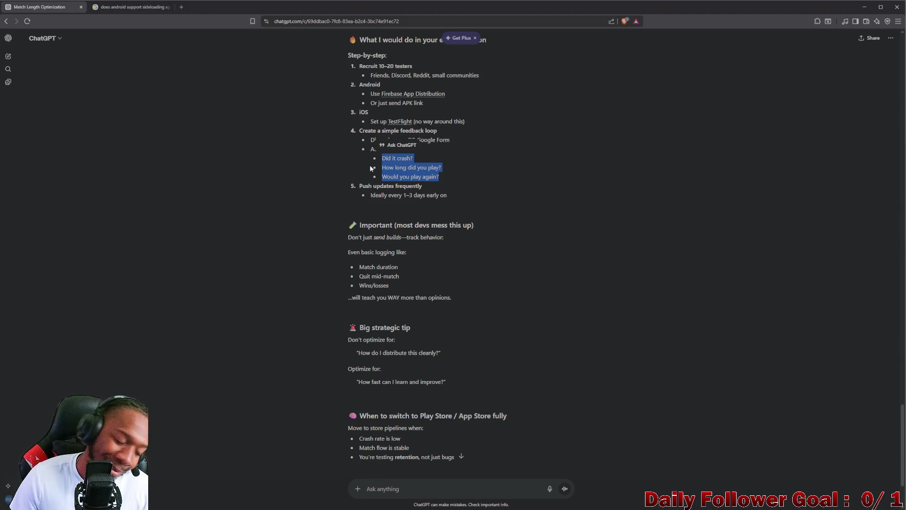
pyautogui.click(439, 179)
pyautogui.moveTo(443, 176)
pyautogui.mouseDown()
pyautogui.moveTo(385, 165)
pyautogui.moveTo(357, 141)
pyautogui.moveTo(331, 134)
pyautogui.mouseUp()
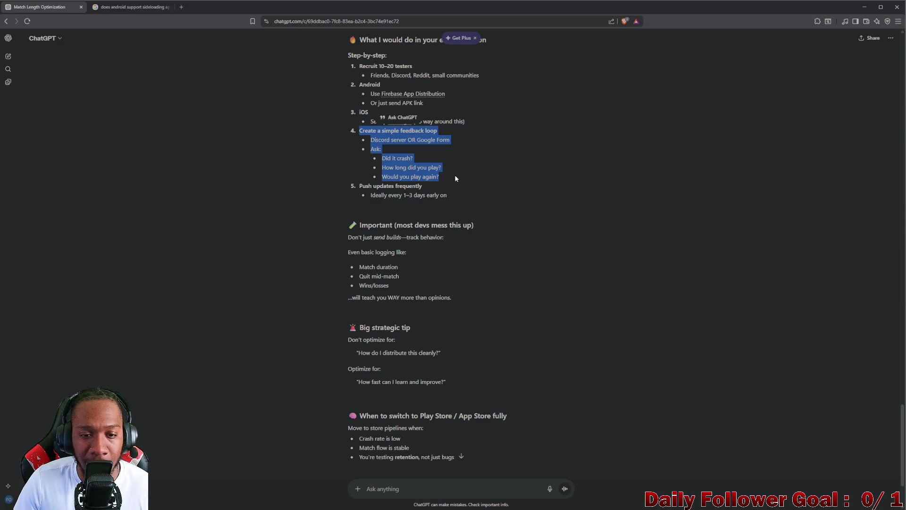
pyautogui.moveTo(441, 177); pyautogui.dragTo(332, 142)
pyautogui.moveTo(440, 178); pyautogui.dragTo(326, 135)
pyautogui.moveTo(360, 188); pyautogui.dragTo(462, 197)
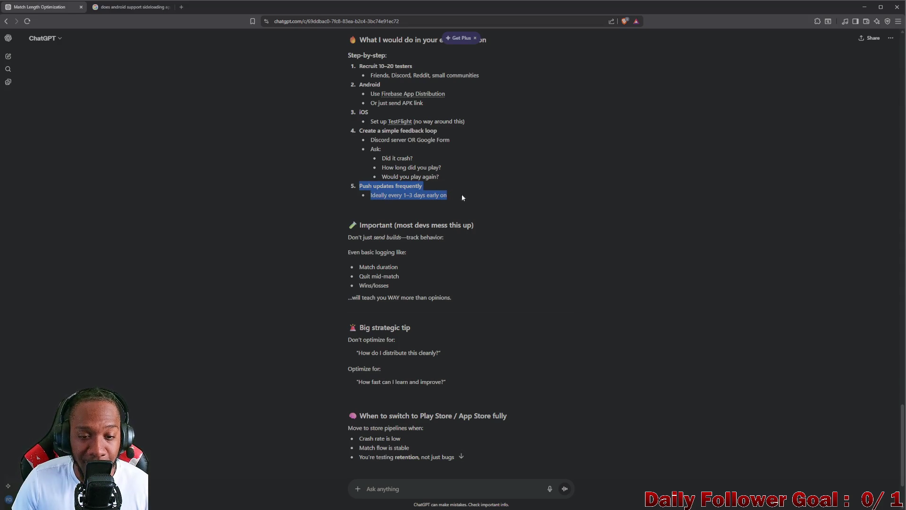
pyautogui.scroll(-3, 462, 197)
pyautogui.click(501, 155)
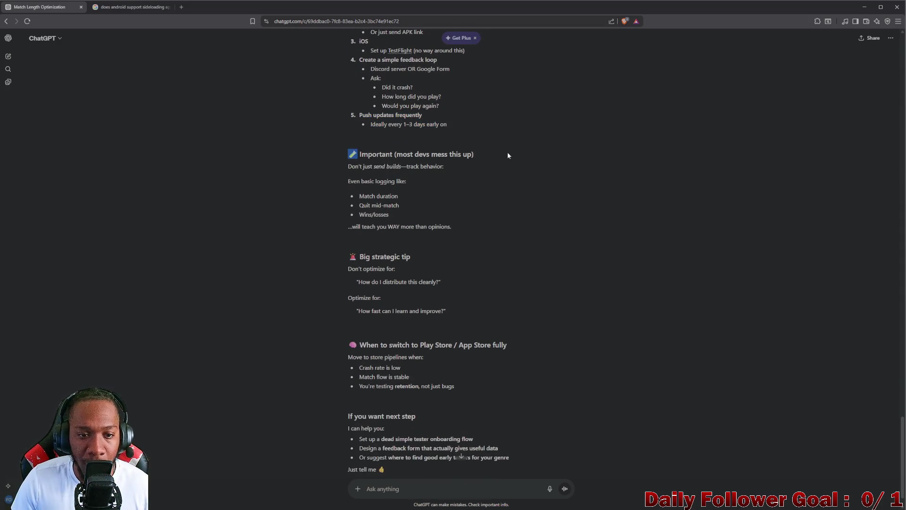
pyautogui.moveTo(348, 166)
pyautogui.mouseDown()
pyautogui.moveTo(452, 163)
pyautogui.moveTo(445, 187)
pyautogui.moveTo(340, 180)
pyautogui.moveTo(409, 194)
pyautogui.mouseUp()
pyautogui.click(356, 184)
pyautogui.click(352, 205)
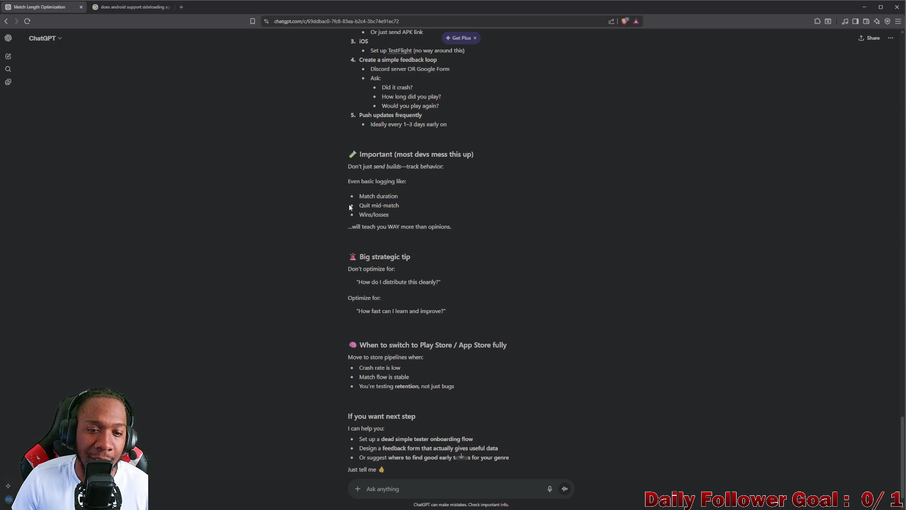
pyautogui.moveTo(360, 207)
pyautogui.mouseDown()
pyautogui.moveTo(398, 206)
pyautogui.moveTo(395, 213)
pyautogui.moveTo(451, 227)
pyautogui.mouseUp()
pyautogui.moveTo(352, 226); pyautogui.dragTo(373, 228)
pyautogui.tripleClick(378, 230)
pyautogui.click(495, 241)
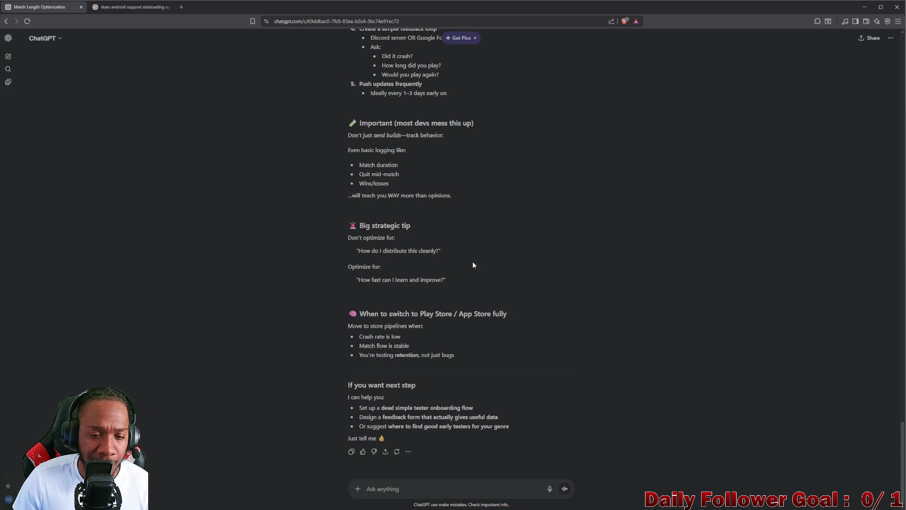
pyautogui.moveTo(357, 251); pyautogui.dragTo(474, 253)
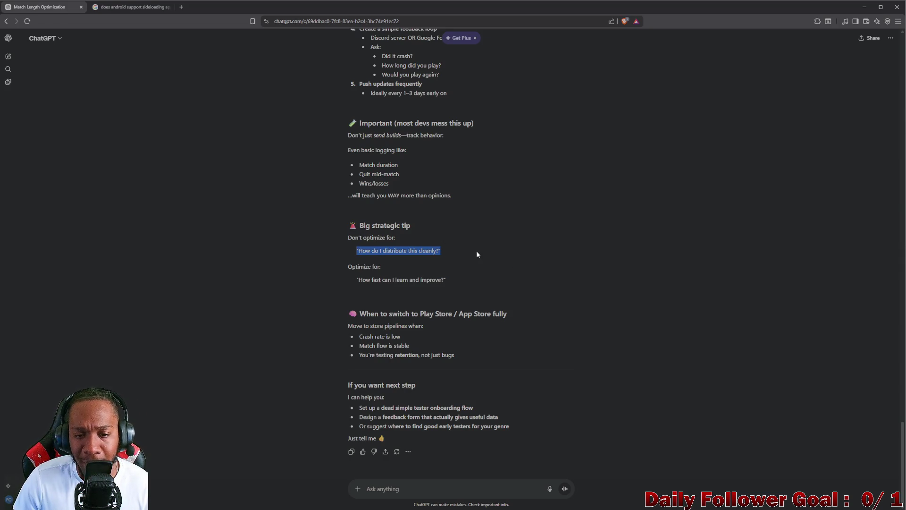
pyautogui.click(352, 268)
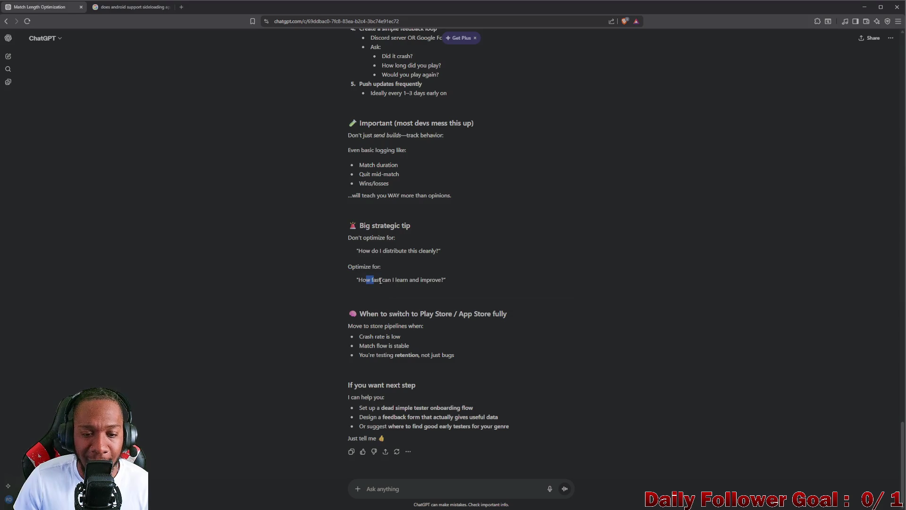
pyautogui.moveTo(366, 279); pyautogui.dragTo(470, 302)
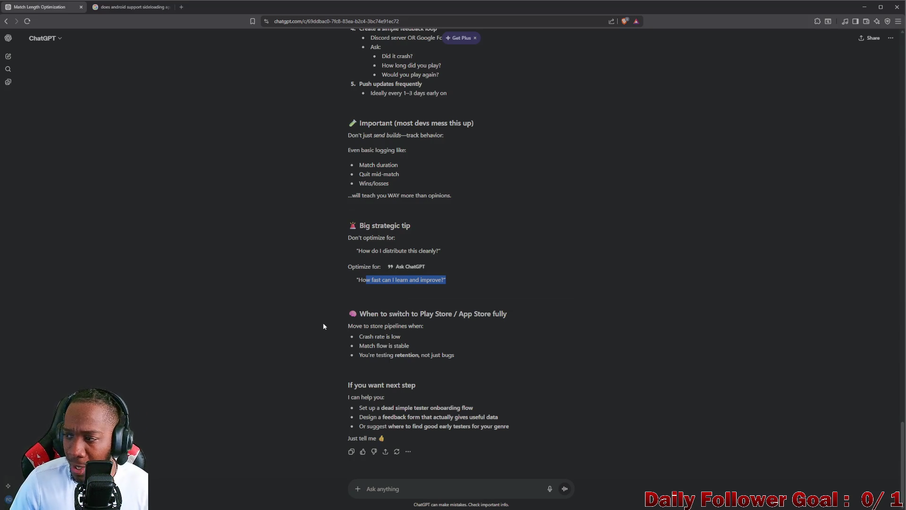
pyautogui.moveTo(333, 314)
pyautogui.mouseDown()
pyautogui.moveTo(475, 322)
pyautogui.moveTo(453, 339)
pyautogui.mouseUp()
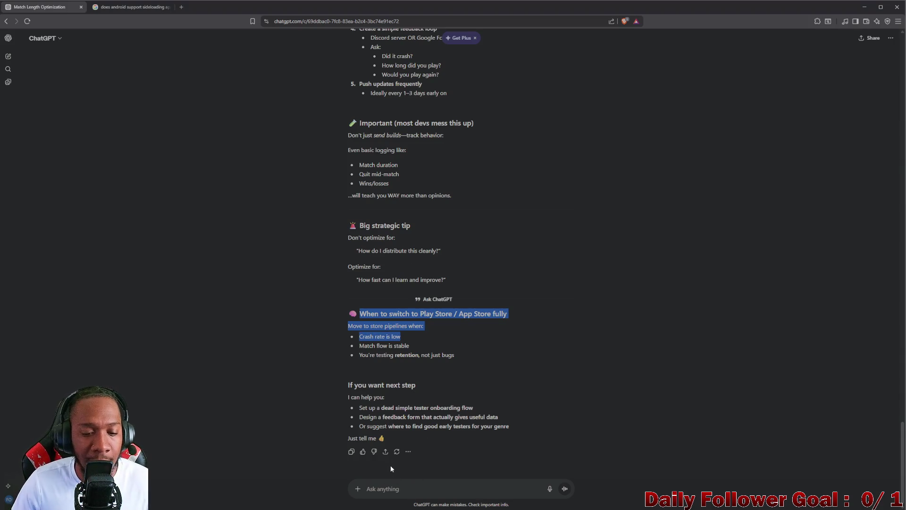
pyautogui.click(394, 487)
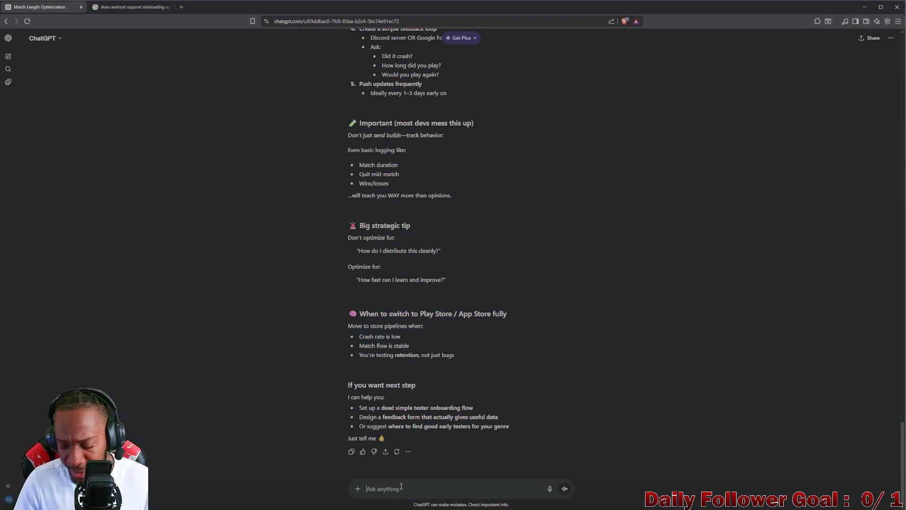
# Write a follow-up asking whether an internal build with no public release really needs a review delay.
pyautogui.write('Are you sure y')
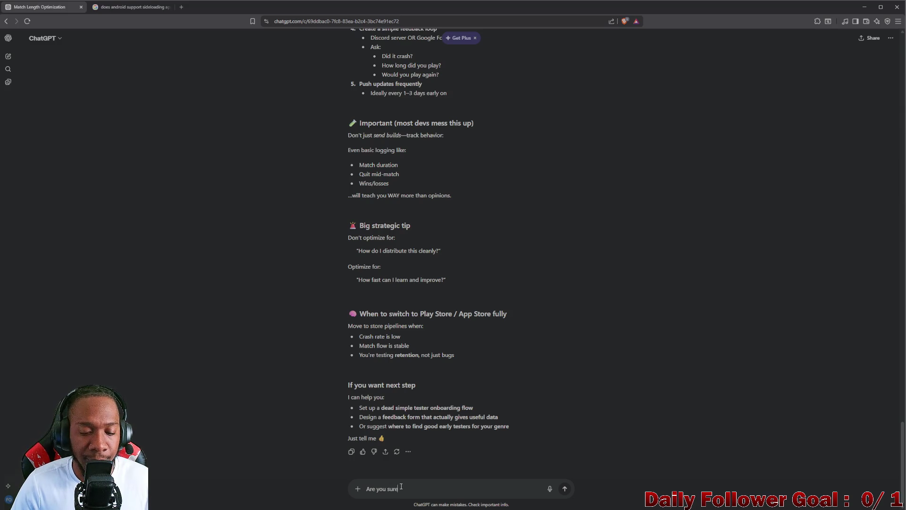
pyautogui.write('ou need to wait')
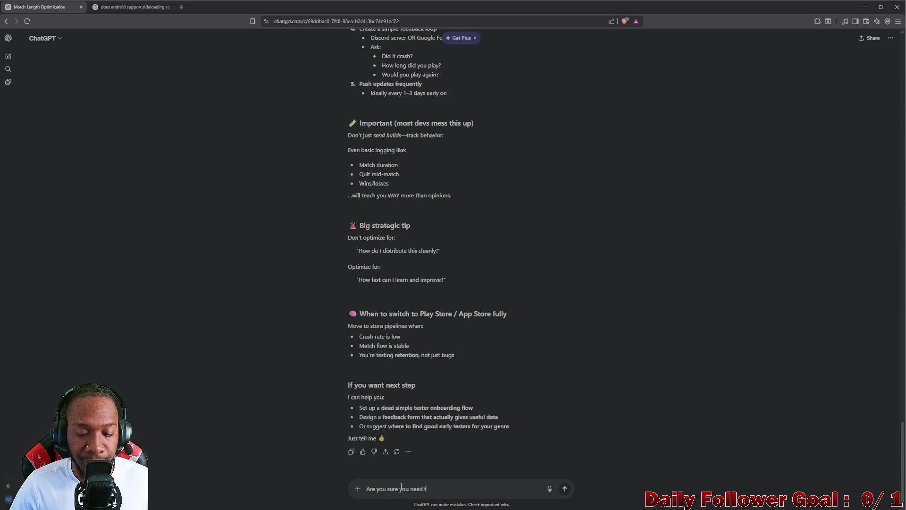
pyautogui.write(' for a er')
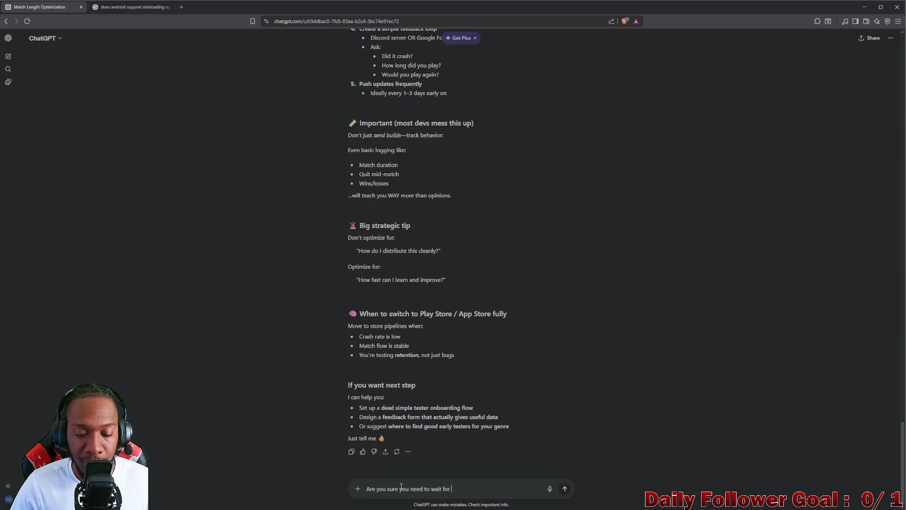
pyautogui.press('BackSpace')
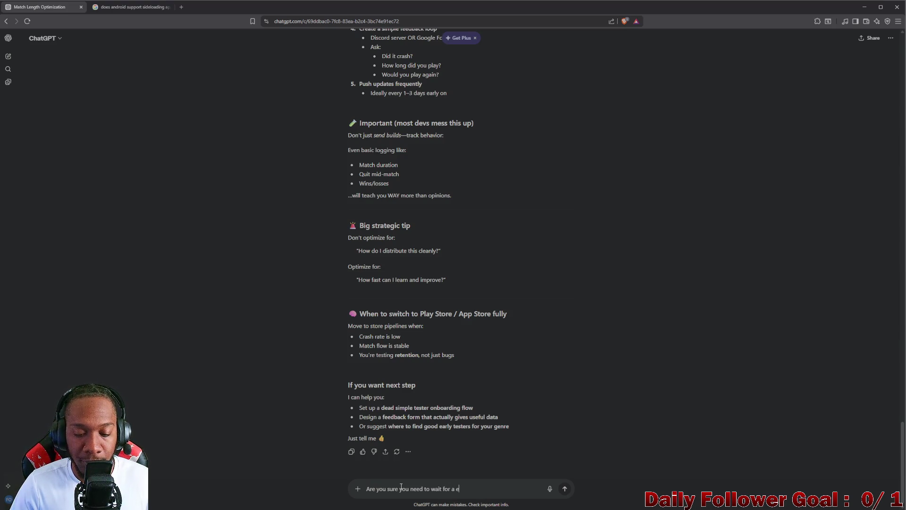
pyautogui.write('review del')
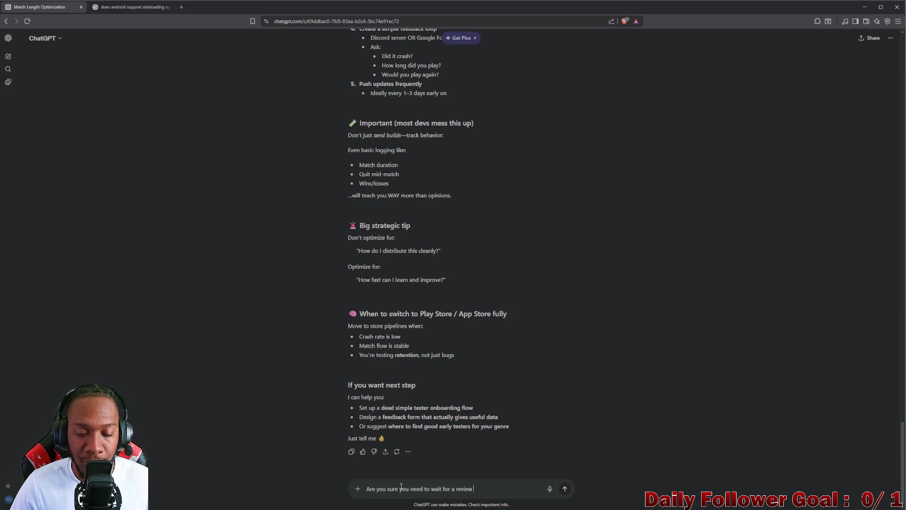
pyautogui.write('ay when s')
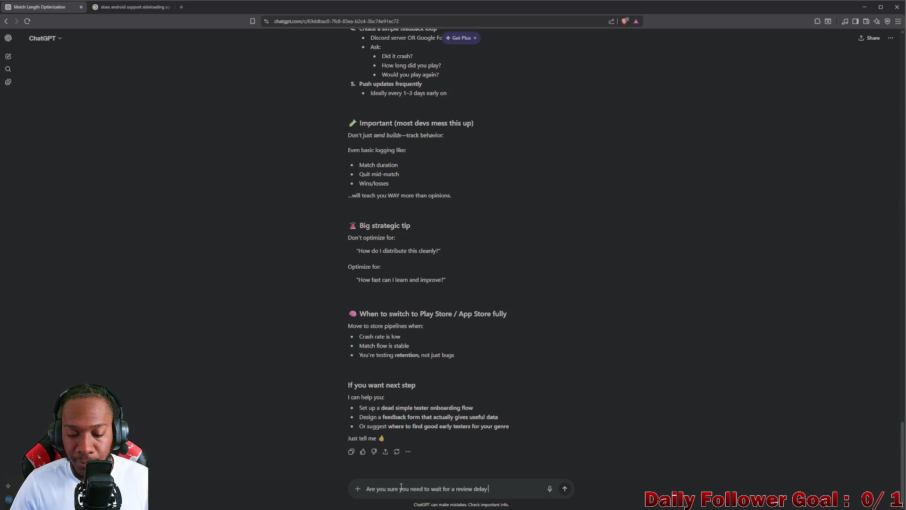
pyautogui.write('imply publishing an iternal buil')
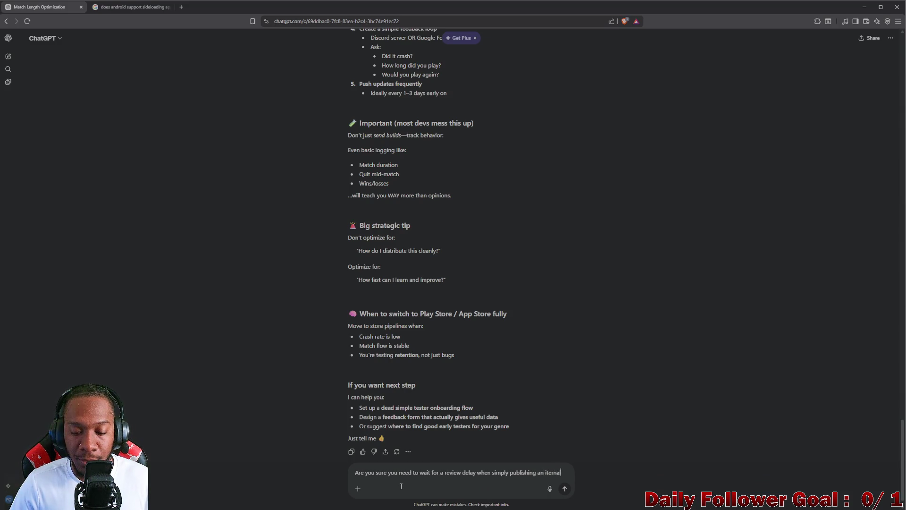
pyautogui.write('d wiht')
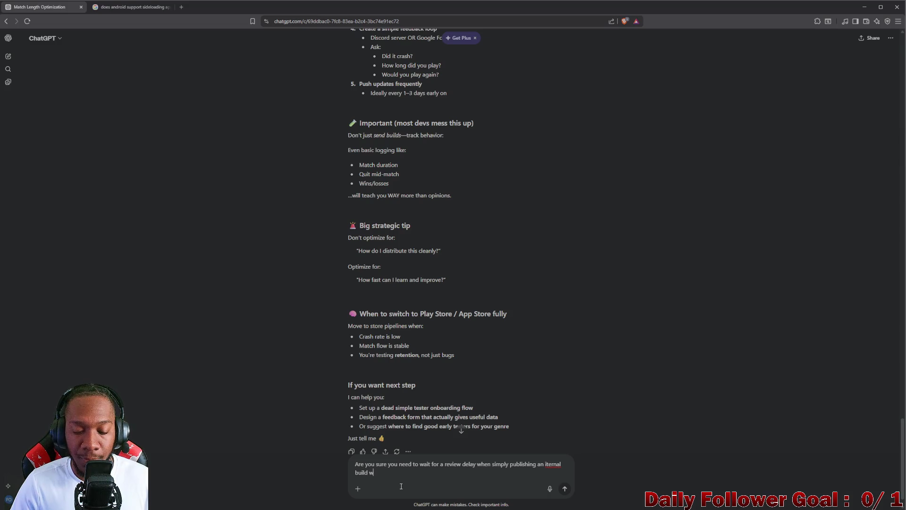
pyautogui.press('BackSpace')
pyautogui.press('BackSpace')
pyautogui.press('BackSpace')
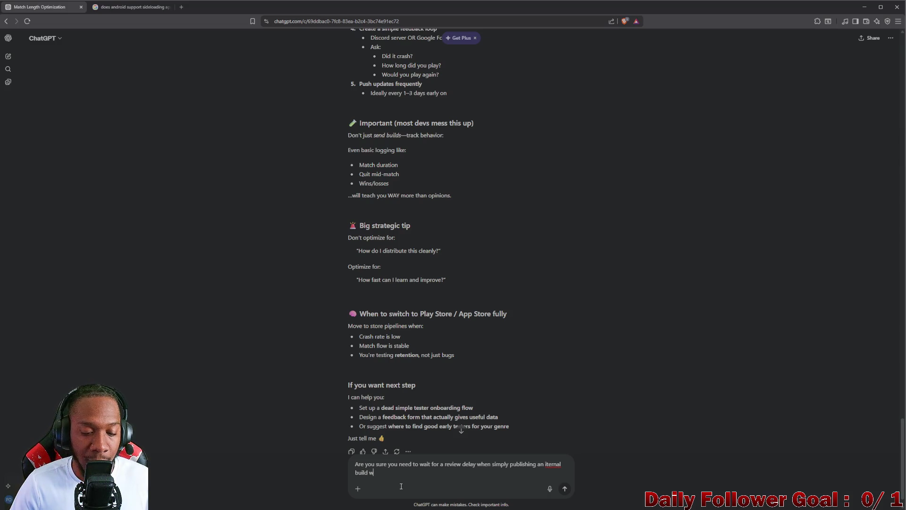
pyautogui.write('th no ')
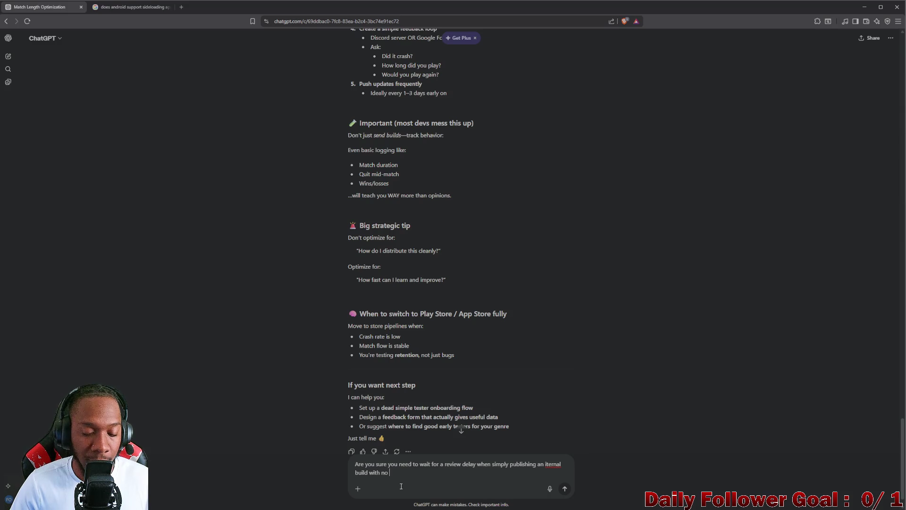
pyautogui.write('expect')
pyautogui.write('ation dfo')
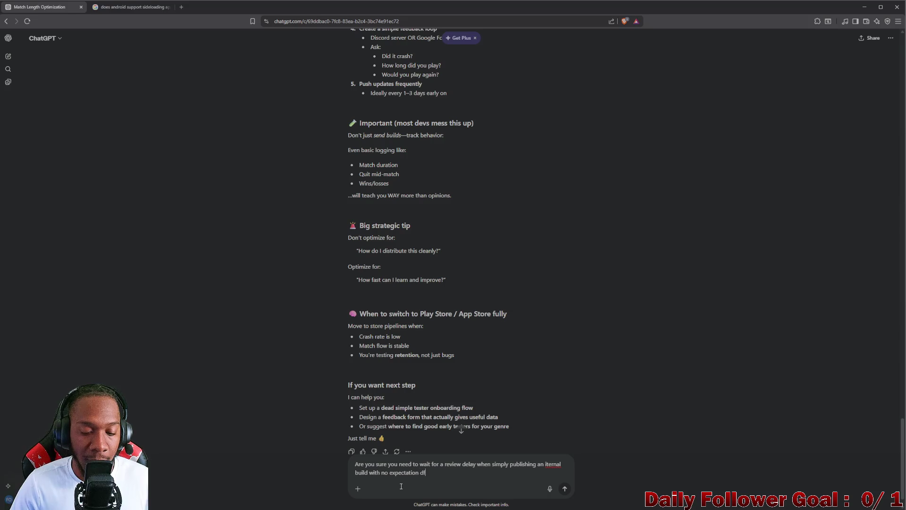
pyautogui.press('BackSpace')
pyautogui.press('BackSpace')
pyautogui.press('BackSpace')
pyautogui.write('for a rea')
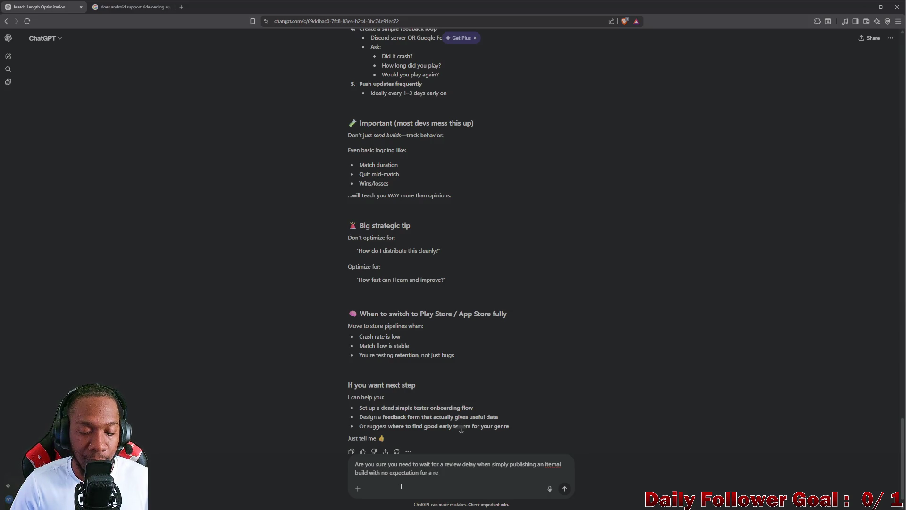
pyautogui.write('l public')
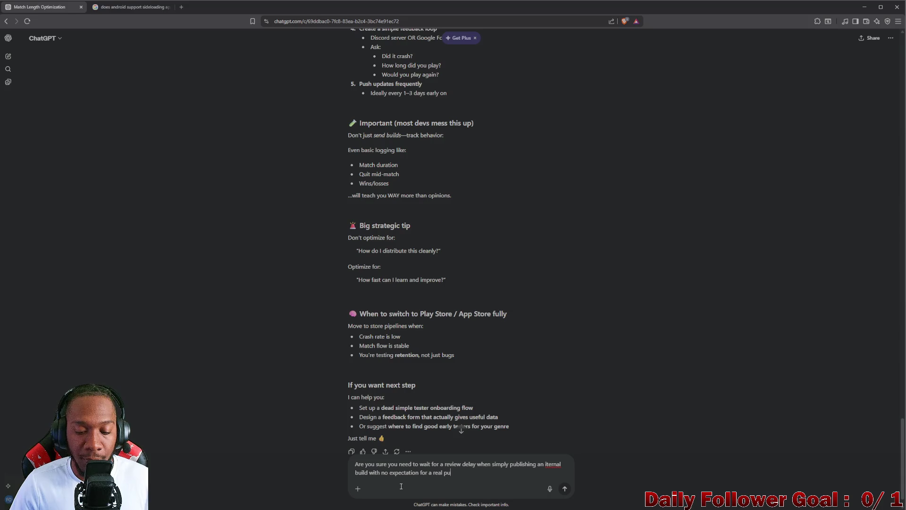
pyautogui.write(' release.')
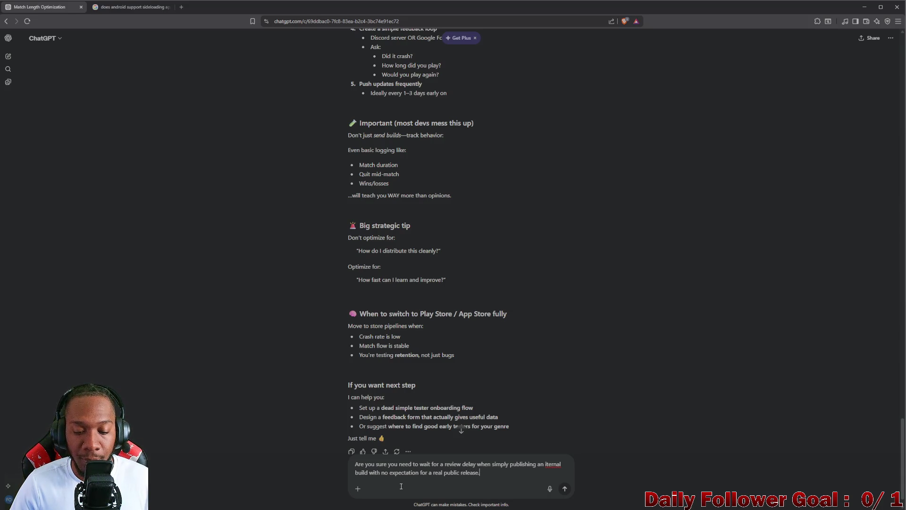
pyautogui.write(' Check docu')
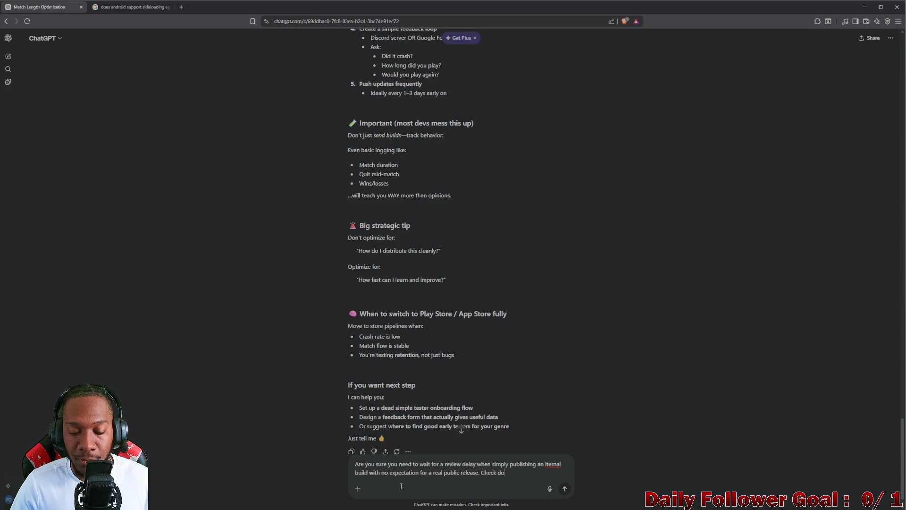
pyautogui.write('mentaion')
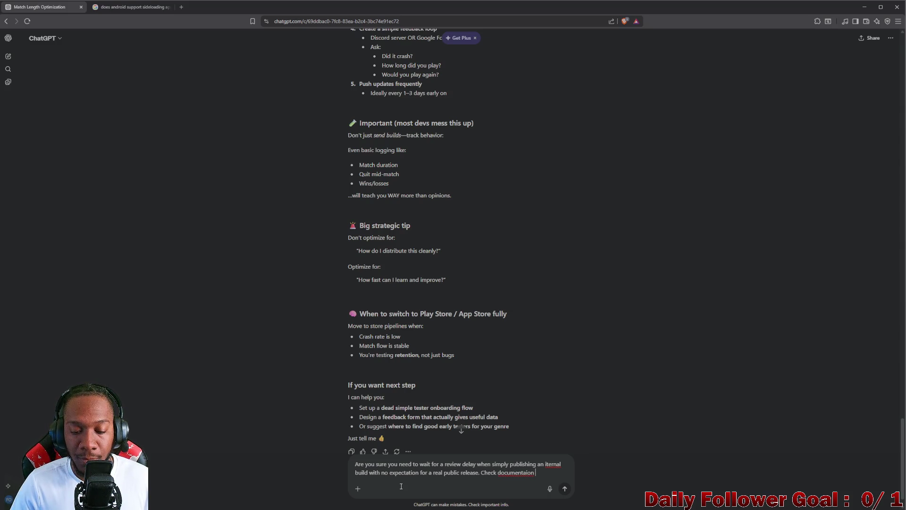
# Correct 'documentaion' and 'iternal' using spellcheck suggestions and send the question.
pyautogui.rightClick(518, 473)
pyautogui.click(537, 353)
pyautogui.rightClick(551, 464)
pyautogui.click(587, 329)
pyautogui.press('Return')
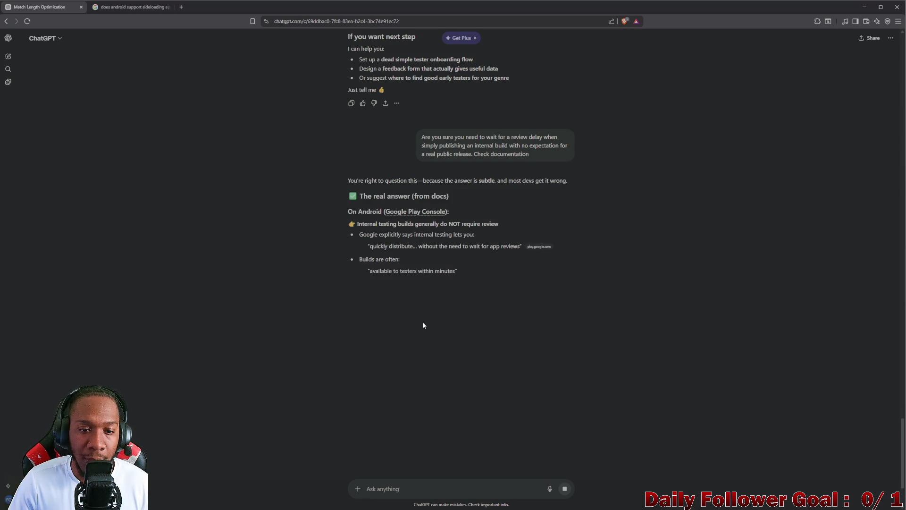
# Read the reply's points that internal builds skip review, except for a first release.
pyautogui.moveTo(358, 223); pyautogui.dragTo(540, 235)
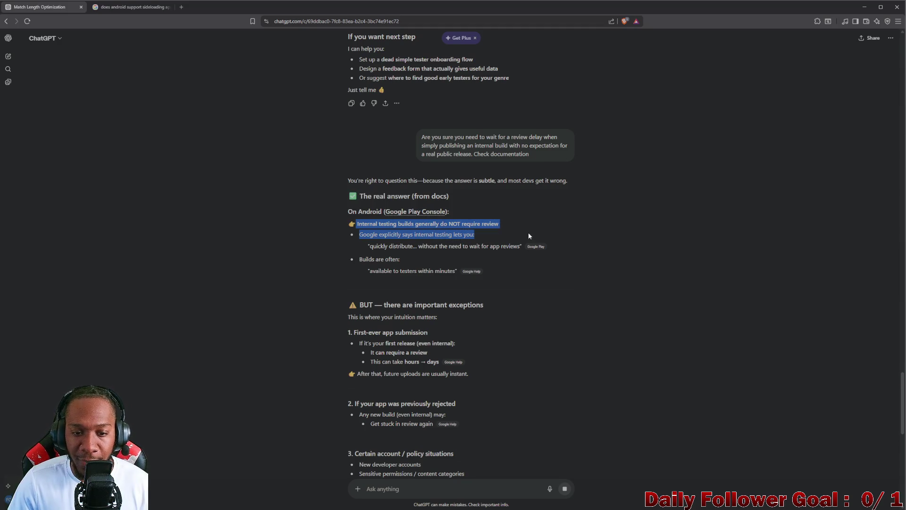
pyautogui.moveTo(368, 246); pyautogui.dragTo(522, 250)
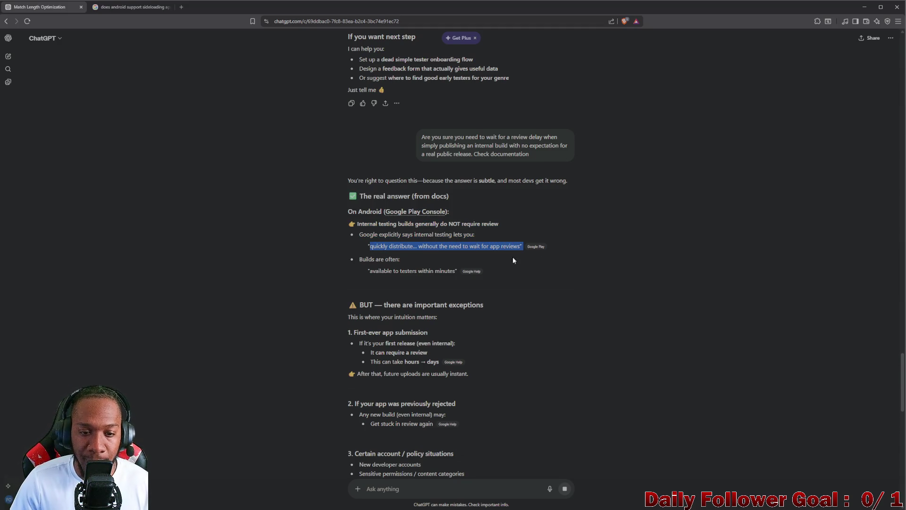
pyautogui.scroll(-1, 409, 282)
pyautogui.moveTo(367, 270); pyautogui.dragTo(453, 270)
pyautogui.click(437, 308)
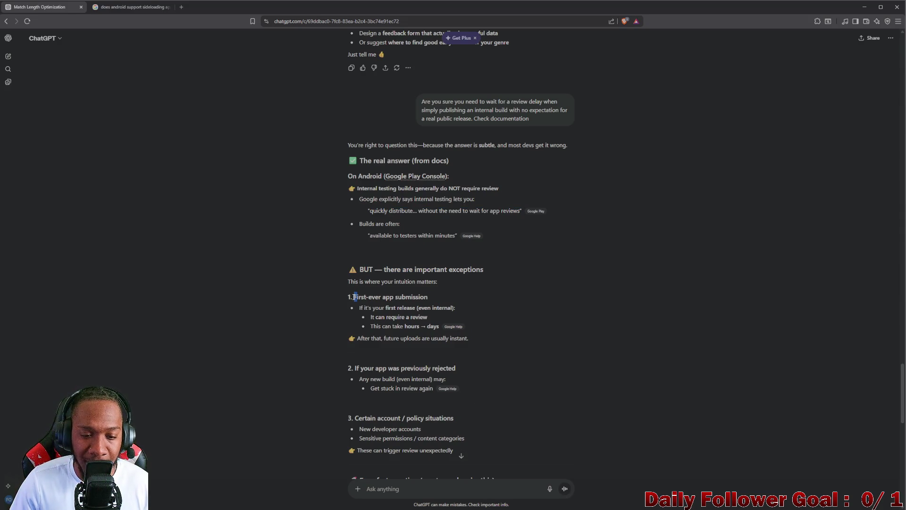
pyautogui.moveTo(359, 307); pyautogui.dragTo(455, 307)
pyautogui.moveTo(371, 326); pyautogui.dragTo(440, 326)
pyautogui.click(476, 314)
pyautogui.moveTo(357, 338); pyautogui.dragTo(476, 341)
# Read past the previously rejected section to the Internal App Sharing recommendation, then minimize the browser.
pyautogui.scroll(-1, 351, 343)
pyautogui.click(352, 336)
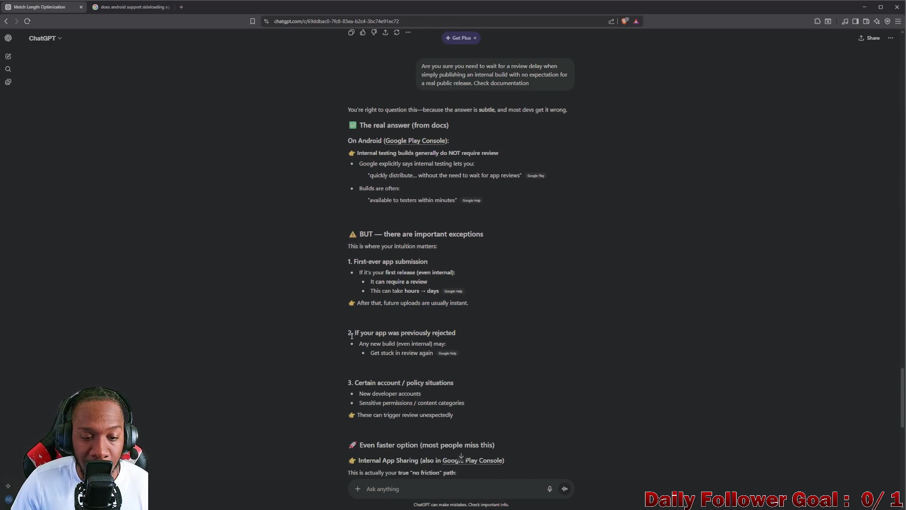
pyautogui.moveTo(456, 333)
pyautogui.mouseDown()
pyautogui.moveTo(352, 333)
pyautogui.moveTo(364, 344)
pyautogui.moveTo(450, 338)
pyautogui.moveTo(461, 355)
pyautogui.mouseUp()
pyautogui.scroll(-5, 461, 359)
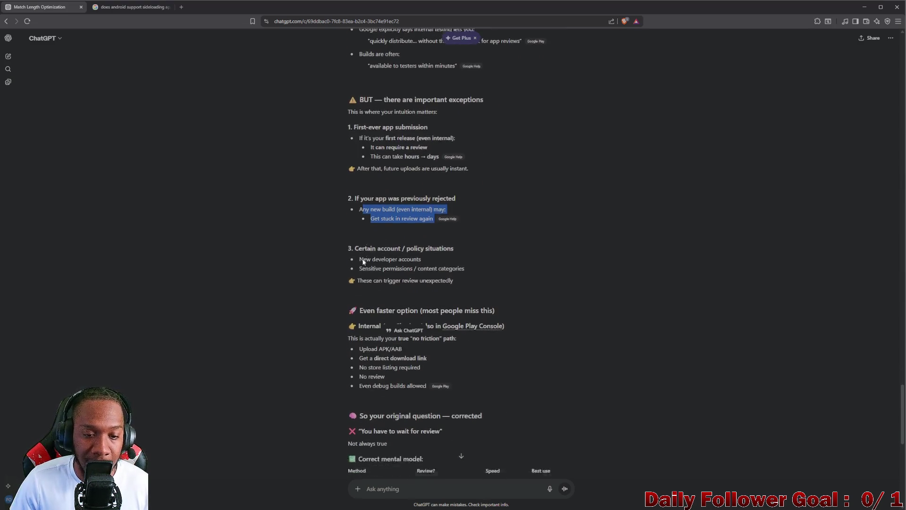
pyautogui.moveTo(358, 205)
pyautogui.mouseDown()
pyautogui.moveTo(415, 204)
pyautogui.moveTo(403, 216)
pyautogui.moveTo(414, 205)
pyautogui.moveTo(444, 205)
pyautogui.moveTo(418, 222)
pyautogui.moveTo(452, 237)
pyautogui.moveTo(416, 241)
pyautogui.mouseUp()
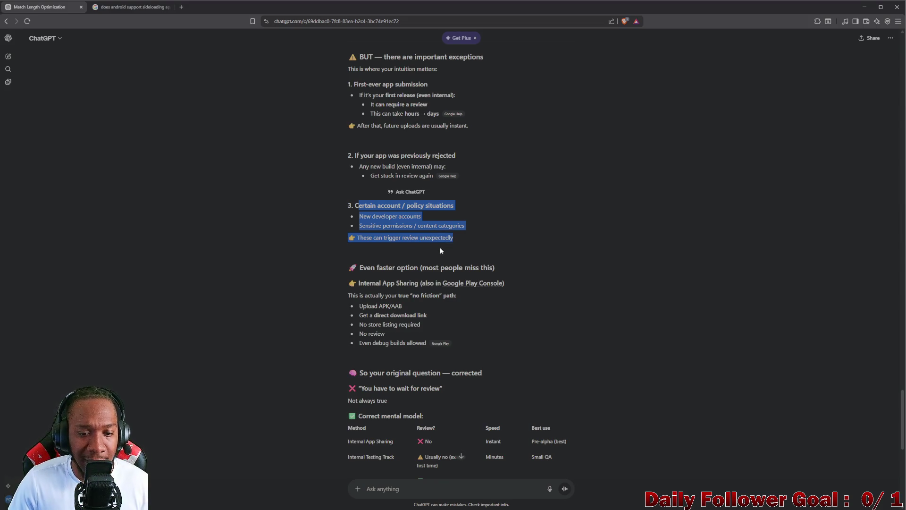
pyautogui.scroll(-3, 424, 248)
pyautogui.scroll(-7, 396, 254)
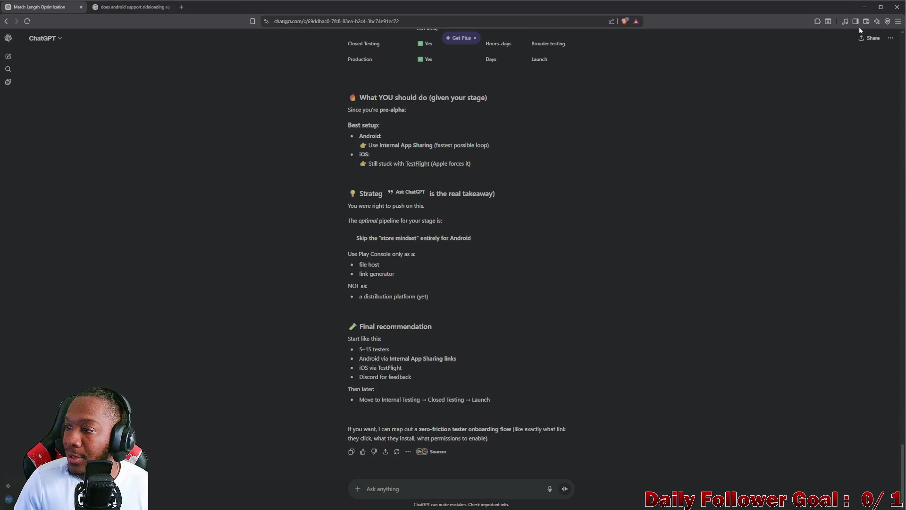
pyautogui.click(864, 6)
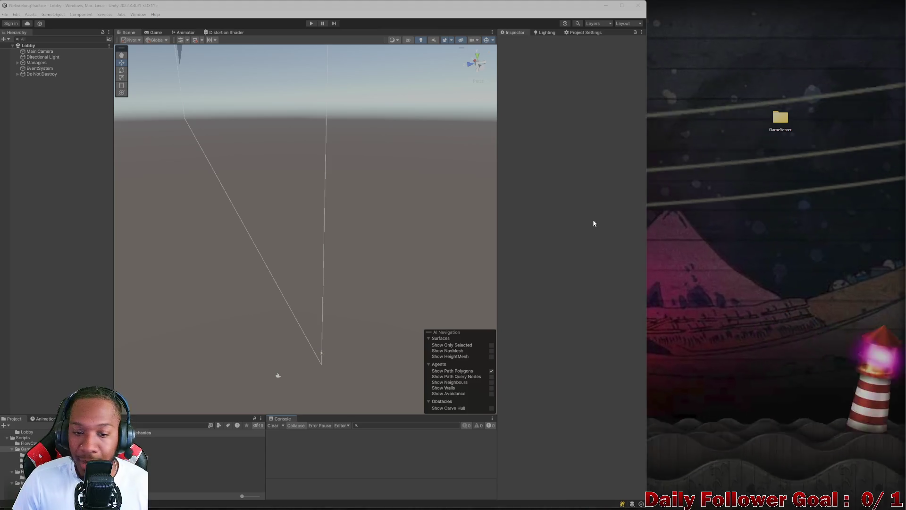